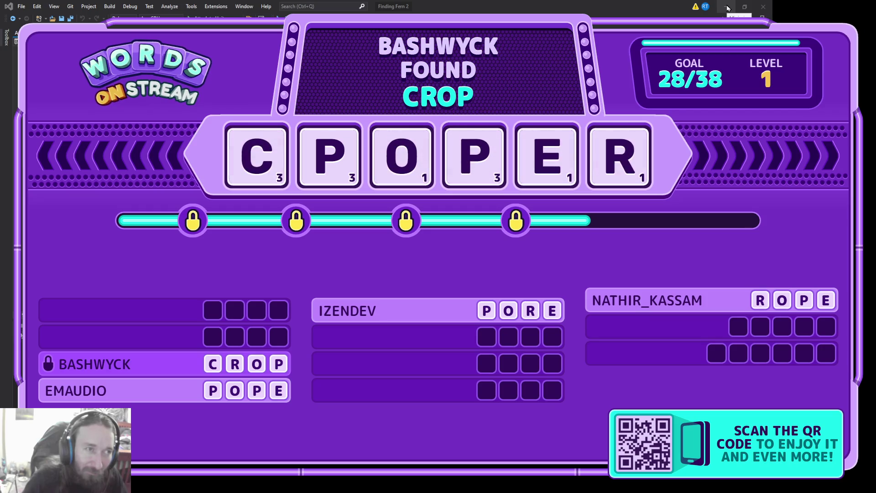
Minimize Visual Studio so the Unity editor is visible
{"action": "left_click", "coordinate": [727, 7]}
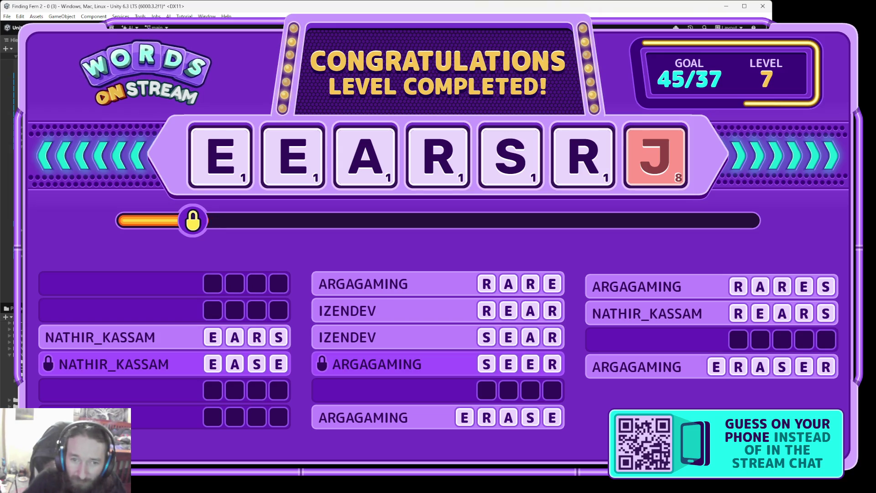
Bring Visual Studio in front of the Unity editor with Alt+Tab
{"action": "key", "text": "alt+Tab"}
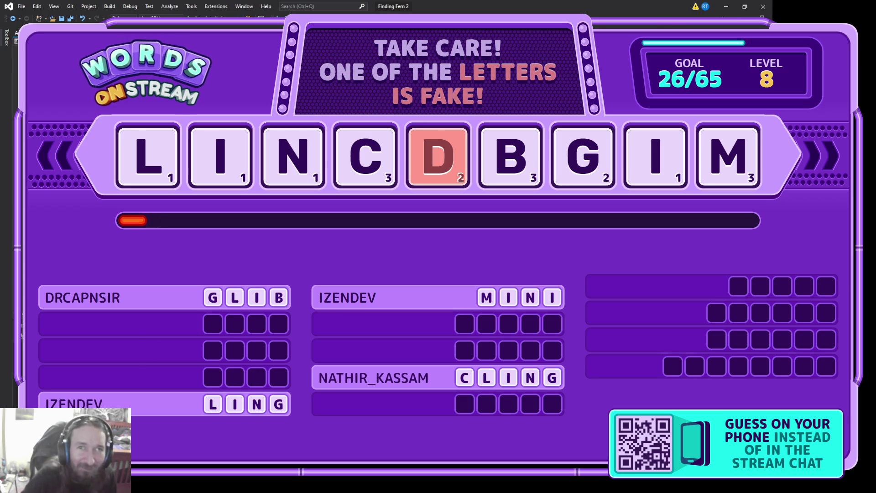
Minimize Visual Studio to reveal the Unity editor with the village scene
{"action": "left_click", "coordinate": [727, 7]}
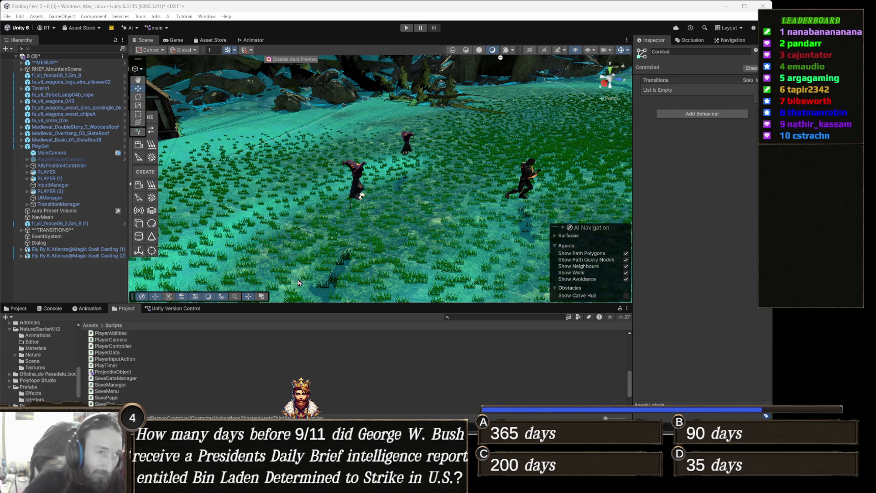
Enter Play mode and orbit the scene camera around the three characters
{"action": "left_click", "coordinate": [406, 28]}
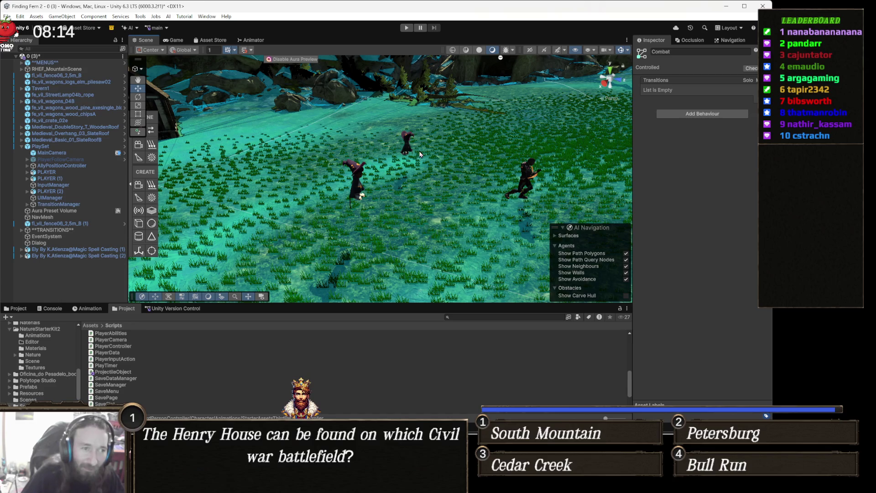
{"action": "mouse_move", "coordinate": [425, 182]}
{"action": "left_mouse_down"}
{"action": "mouse_move", "coordinate": [375, 190]}
{"action": "mouse_move", "coordinate": [432, 181]}
{"action": "mouse_move", "coordinate": [406, 191]}
{"action": "left_mouse_up"}
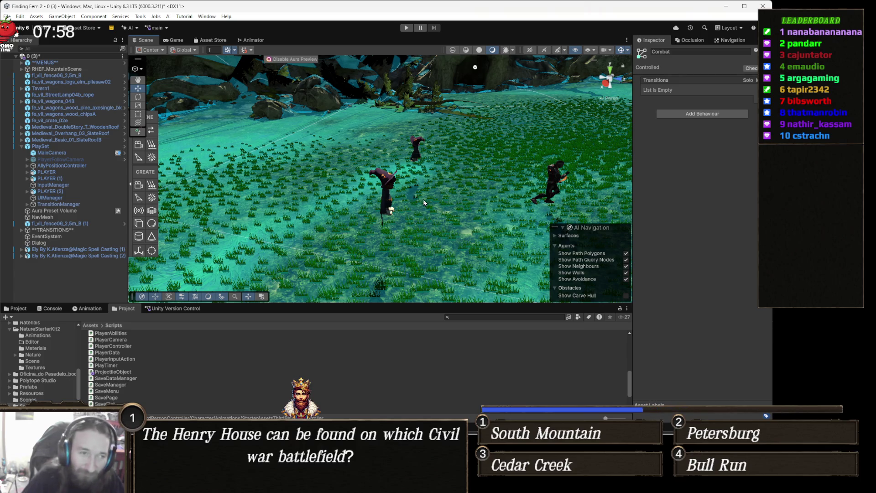
Orbit closer to the characters, then switch to the Asset Store My Assets page in Chrome
{"action": "mouse_move", "coordinate": [450, 205]}
{"action": "left_mouse_down"}
{"action": "mouse_move", "coordinate": [378, 185]}
{"action": "mouse_move", "coordinate": [493, 186]}
{"action": "left_mouse_up"}
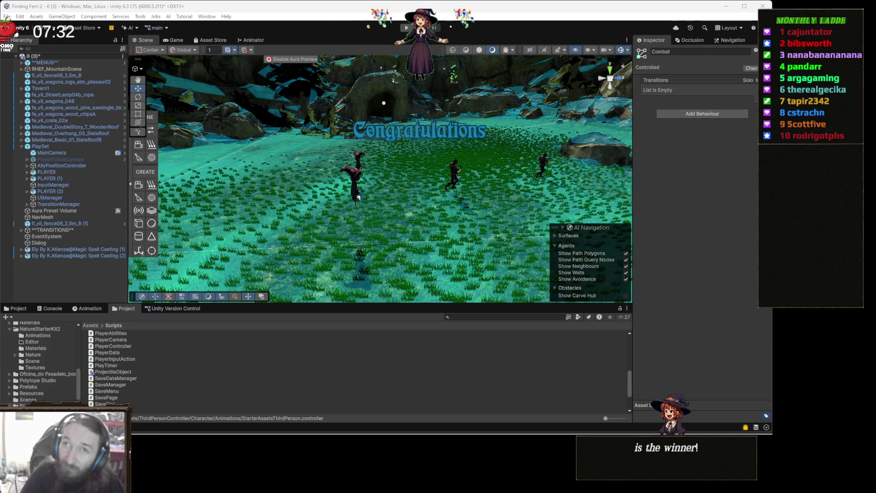
{"action": "key", "text": "alt+Tab"}
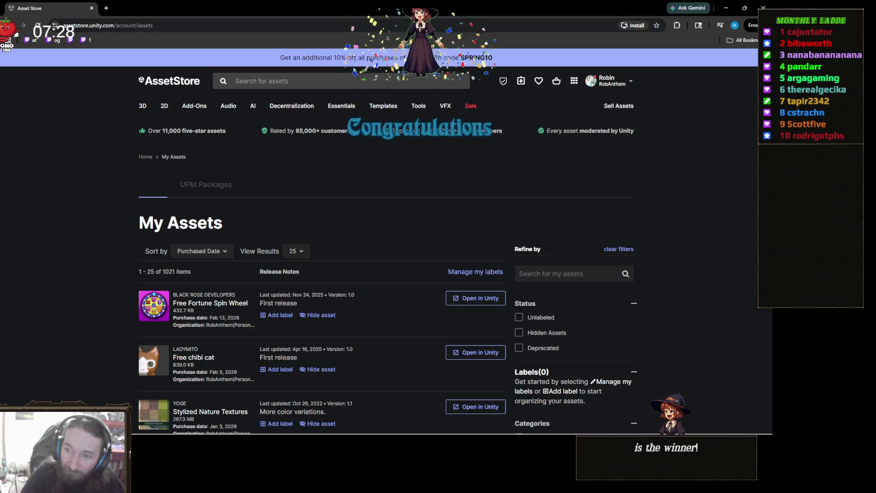
{"action": "left_click", "coordinate": [563, 278]}
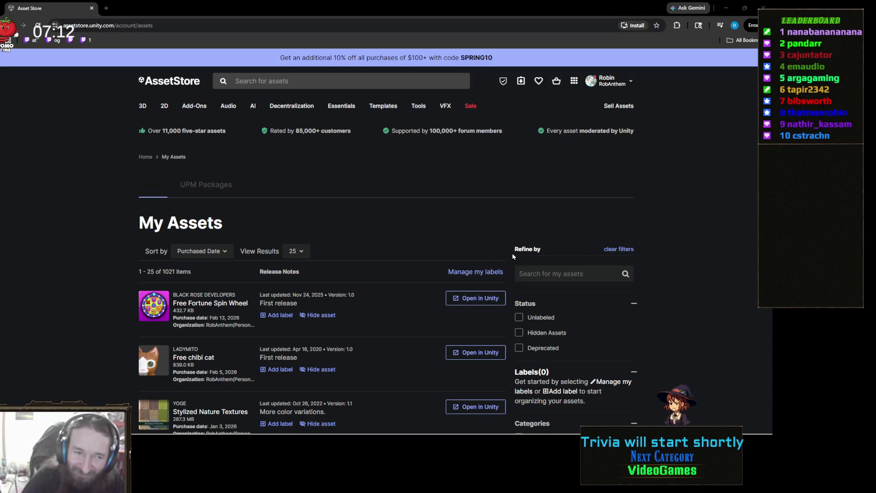
{"action": "left_click", "coordinate": [534, 274]}
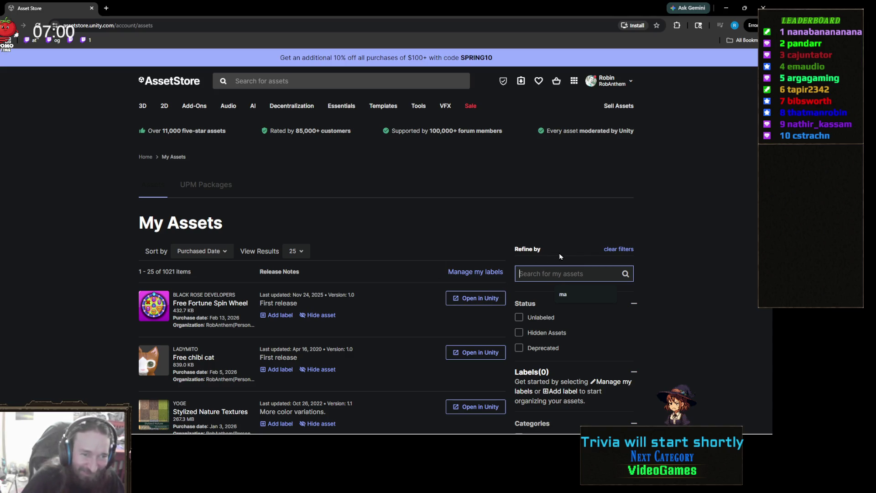
{"action": "left_click_drag", "start_coordinate": [500, 248], "coordinate": [496, 237]}
{"action": "left_click", "coordinate": [539, 249]}
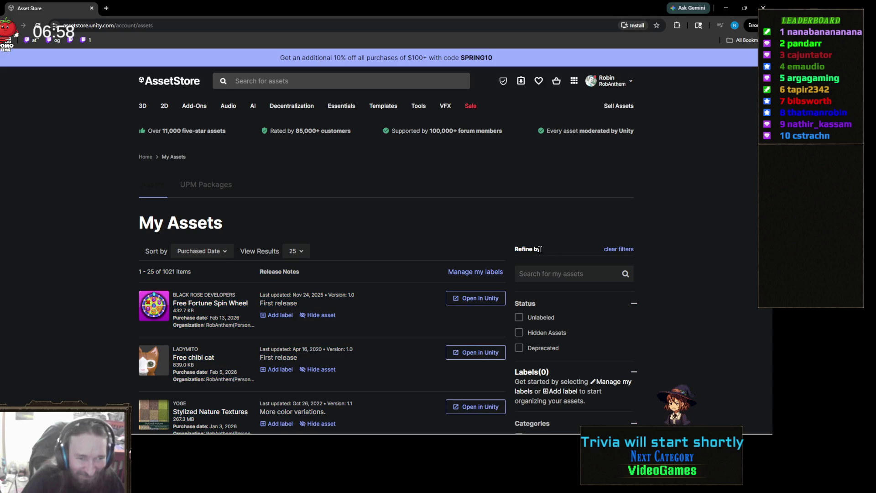
{"action": "left_click_drag", "start_coordinate": [655, 255], "coordinate": [506, 241]}
{"action": "left_click", "coordinate": [527, 237]}
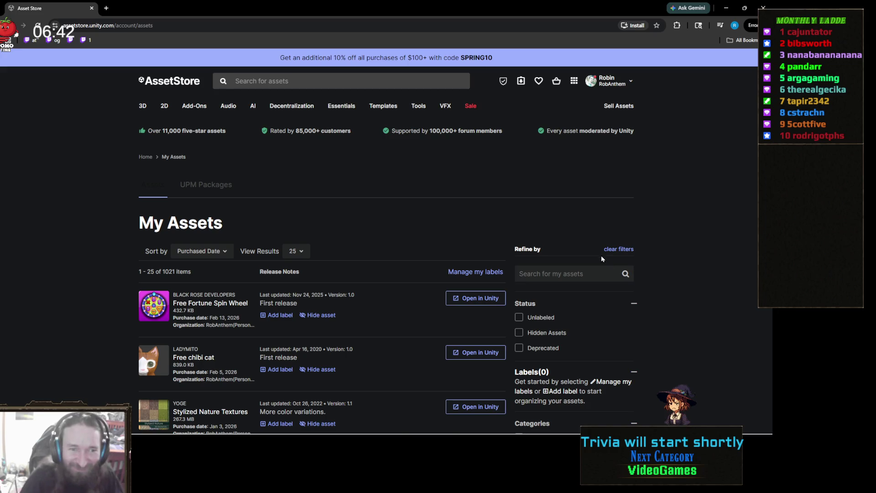
{"action": "left_click_drag", "start_coordinate": [560, 250], "coordinate": [465, 248]}
{"action": "left_click", "coordinate": [532, 250]}
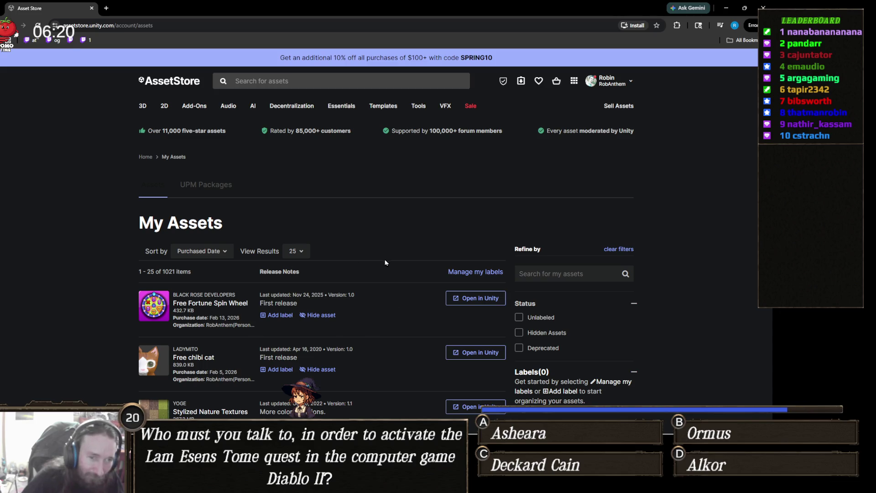
Filter the owned assets to the VFX category
{"action": "left_click", "coordinate": [550, 272]}
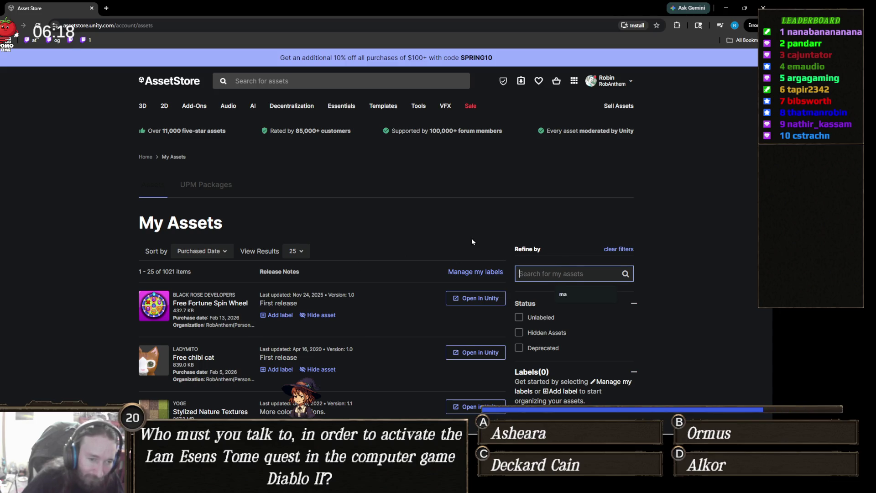
{"action": "scroll", "coordinate": [582, 272], "scroll_direction": "down", "scroll_amount": 4}
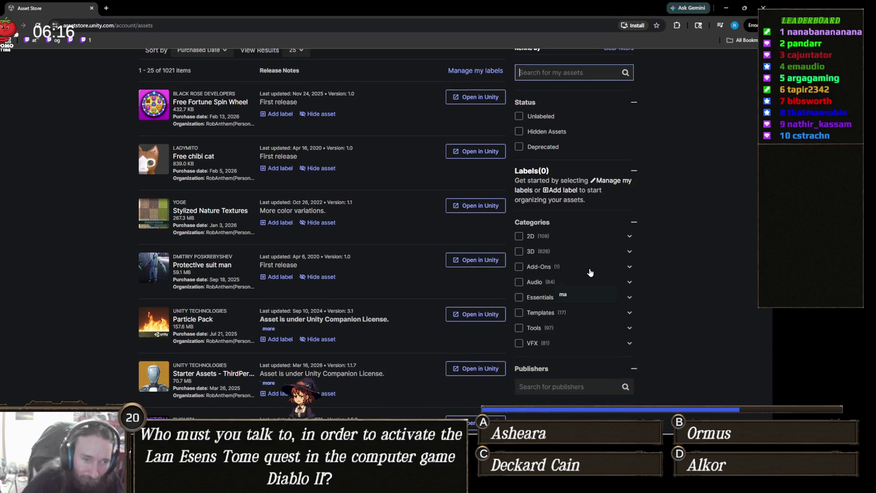
{"action": "left_click", "coordinate": [527, 343]}
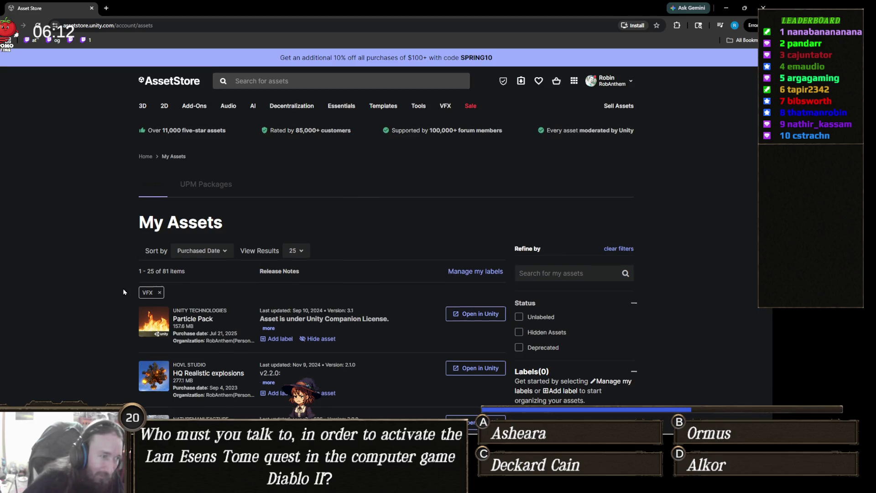
Scroll past Blood Gush and White mage spells to Ultimate 10+ Shaders and Warzone FX
{"action": "scroll", "coordinate": [123, 292], "scroll_direction": "down", "scroll_amount": 2}
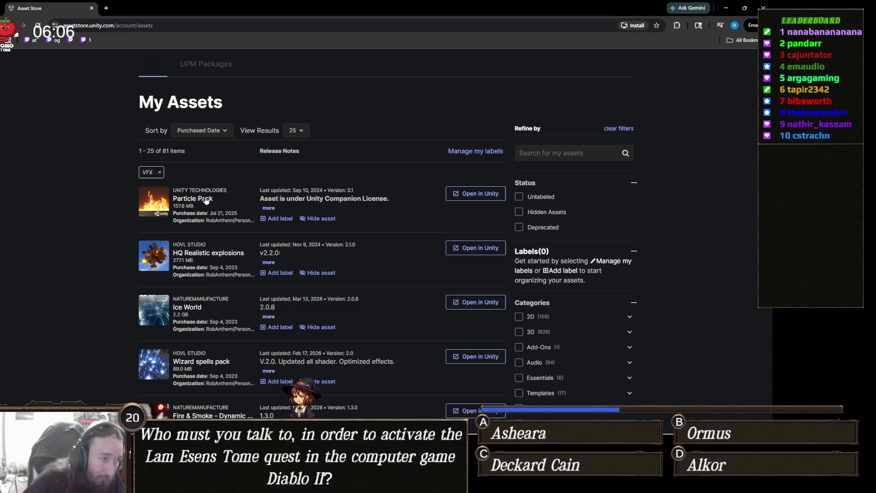
{"action": "scroll", "coordinate": [228, 233], "scroll_direction": "down", "scroll_amount": 2}
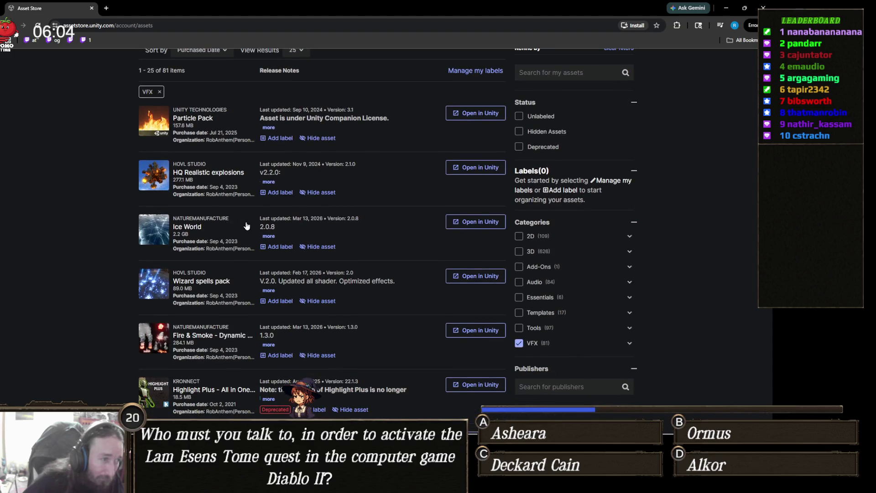
{"action": "scroll", "coordinate": [242, 224], "scroll_direction": "down", "scroll_amount": 2}
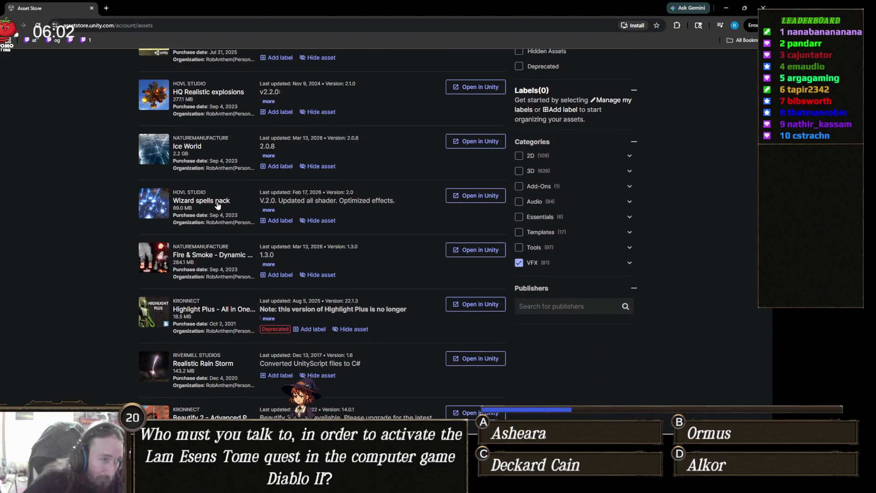
{"action": "scroll", "coordinate": [218, 205], "scroll_direction": "down", "scroll_amount": 2}
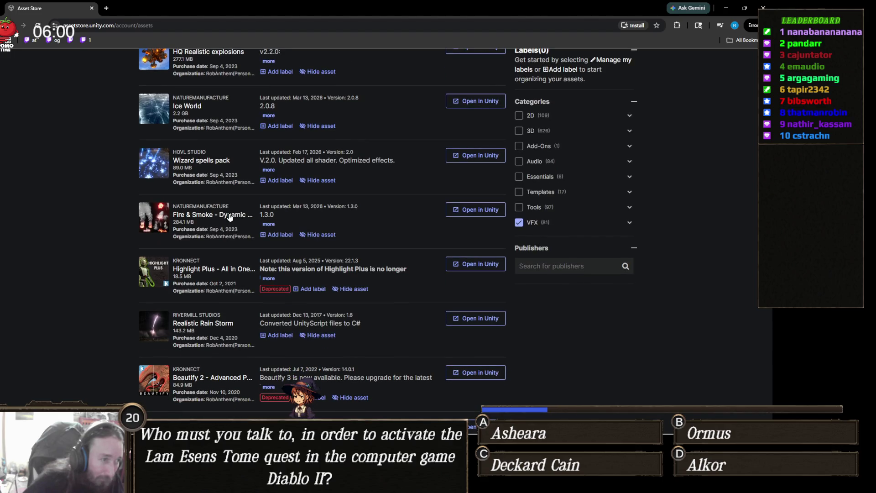
{"action": "scroll", "coordinate": [236, 229], "scroll_direction": "down", "scroll_amount": 1}
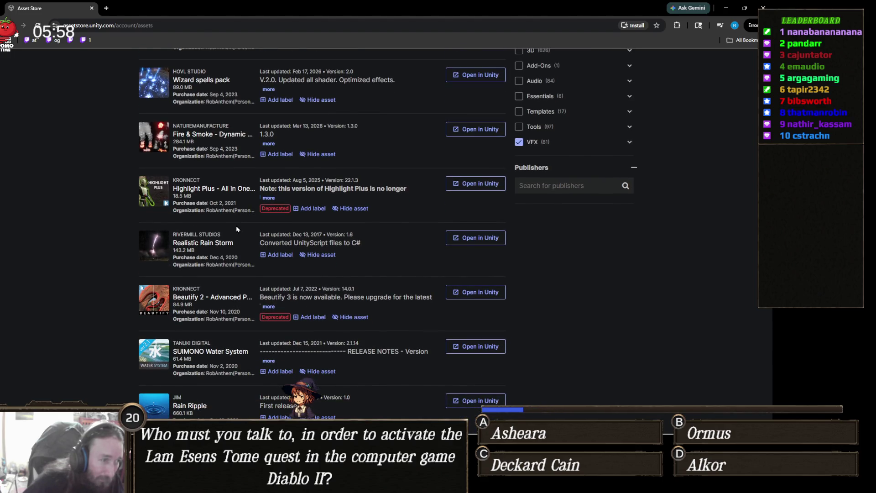
{"action": "scroll", "coordinate": [236, 229], "scroll_direction": "down", "scroll_amount": 2}
{"action": "scroll", "coordinate": [236, 228], "scroll_direction": "down", "scroll_amount": 1}
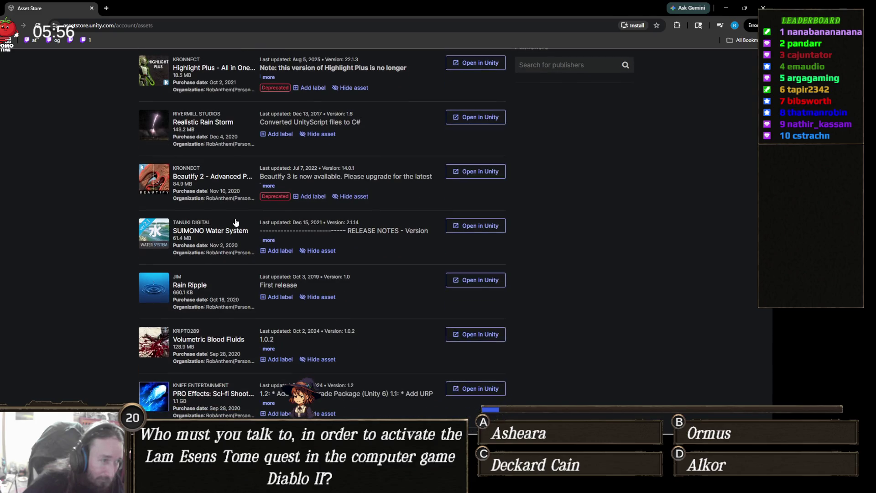
{"action": "scroll", "coordinate": [234, 226], "scroll_direction": "down", "scroll_amount": 2}
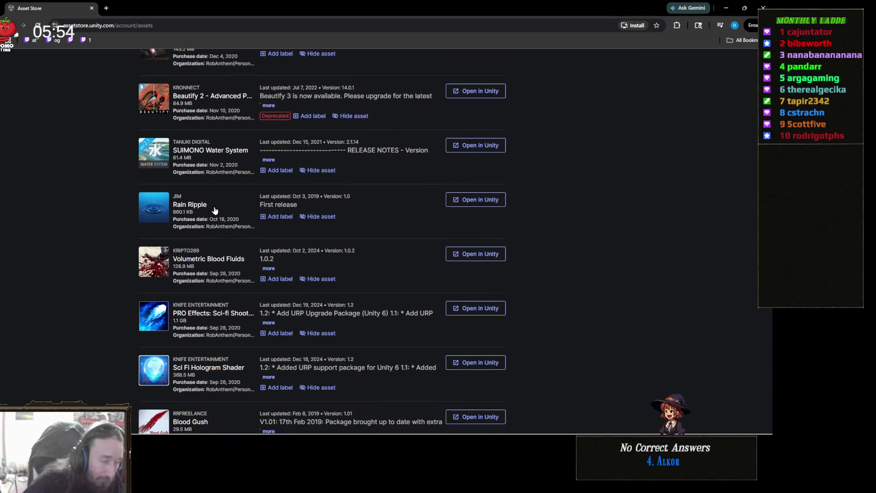
{"action": "scroll", "coordinate": [230, 215], "scroll_direction": "down", "scroll_amount": 1}
{"action": "scroll", "coordinate": [230, 214], "scroll_direction": "down", "scroll_amount": 1}
{"action": "scroll", "coordinate": [231, 213], "scroll_direction": "down", "scroll_amount": 2}
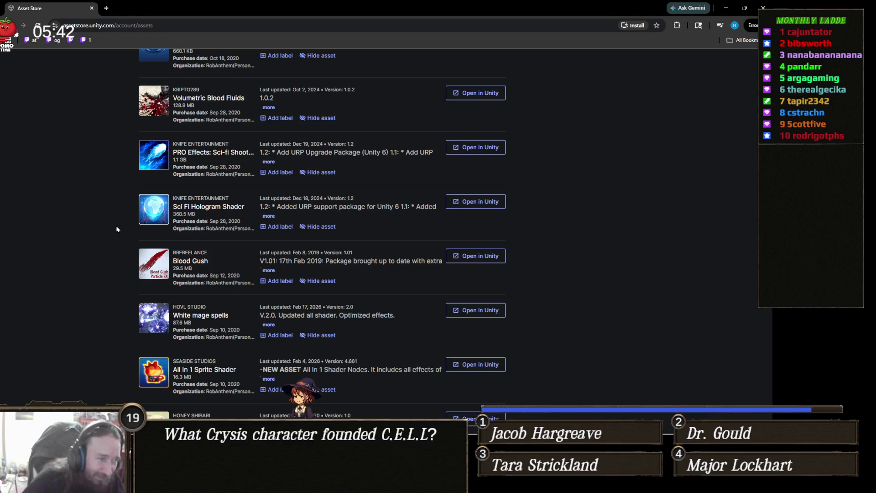
{"action": "scroll", "coordinate": [118, 228], "scroll_direction": "down", "scroll_amount": 3}
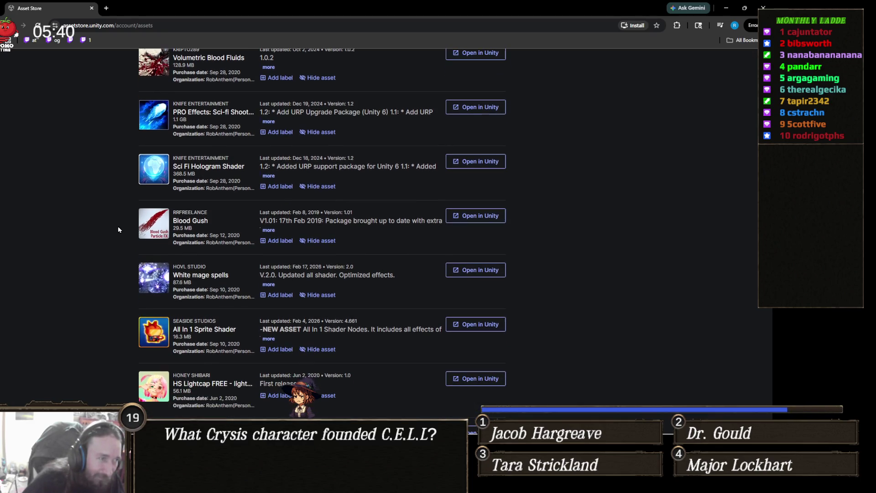
{"action": "scroll", "coordinate": [118, 229], "scroll_direction": "down", "scroll_amount": 1}
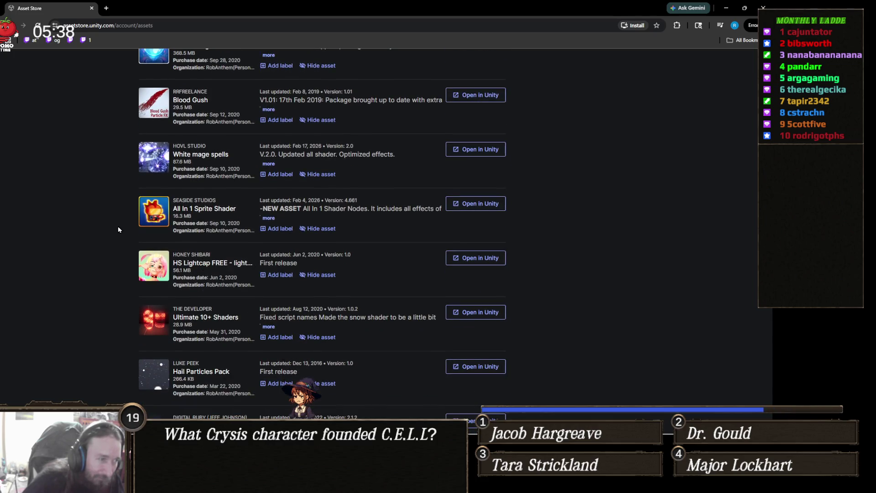
{"action": "scroll", "coordinate": [118, 229], "scroll_direction": "down", "scroll_amount": 2}
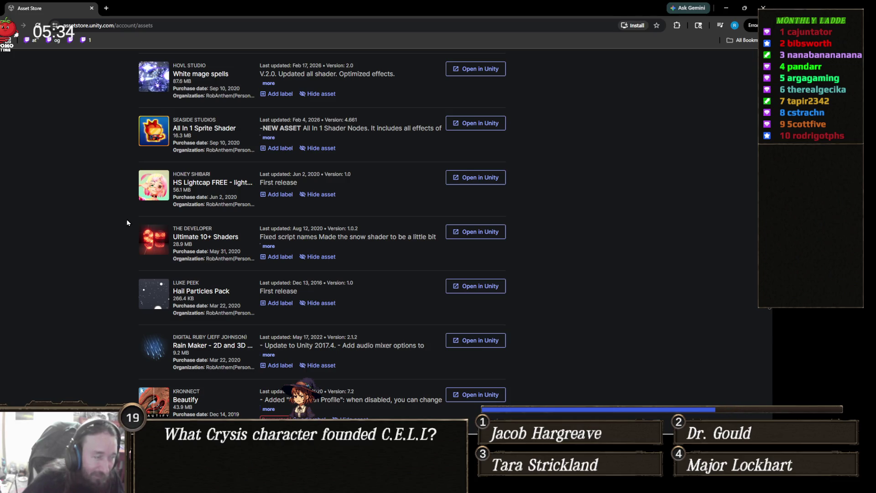
{"action": "scroll", "coordinate": [128, 223], "scroll_direction": "down", "scroll_amount": 2}
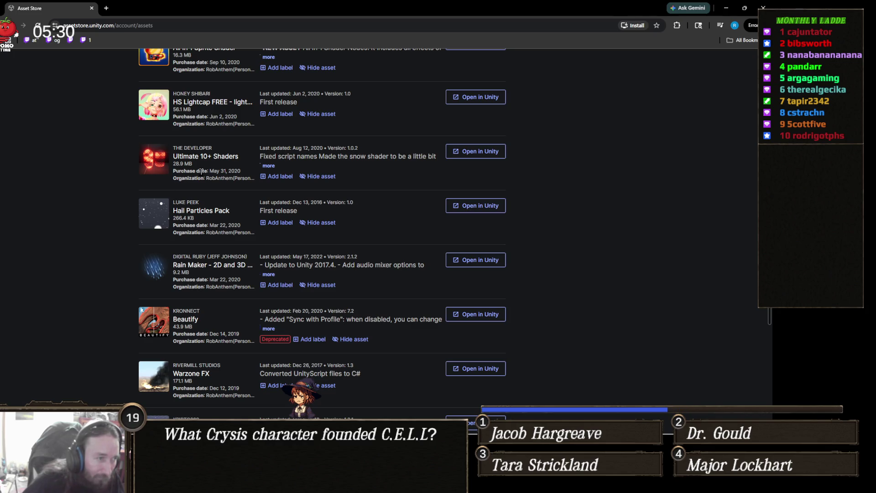
Open Ultimate 10+ Shaders details, play its preview video full screen, then close the music tab
{"action": "left_click", "coordinate": [221, 158]}
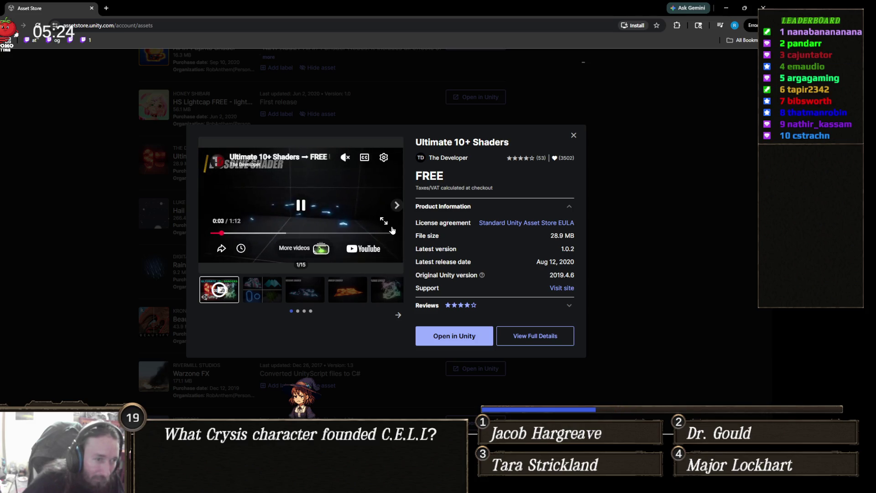
{"action": "left_click", "coordinate": [384, 221]}
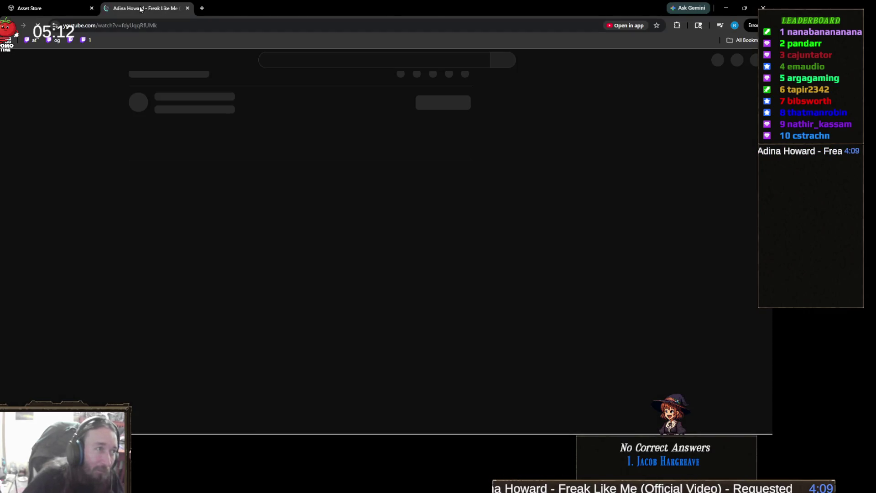
{"action": "left_click", "coordinate": [187, 8]}
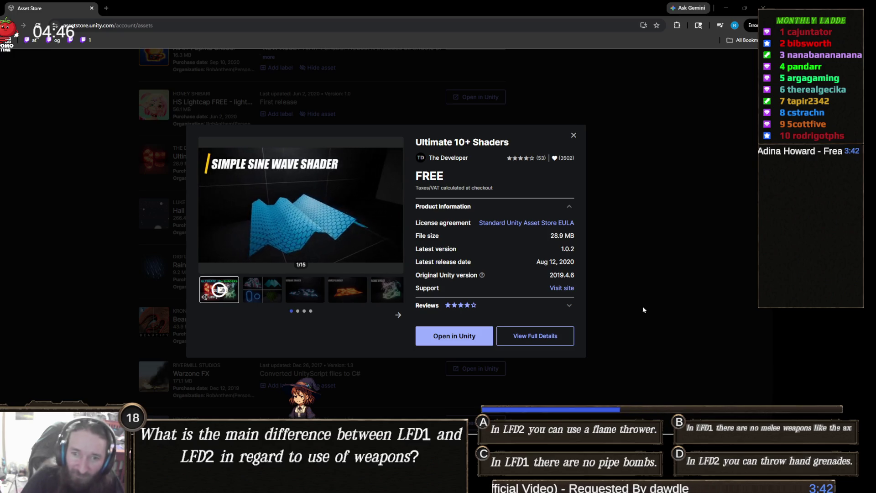
Close the Ultimate 10+ Shaders details to return to the My Assets list
{"action": "left_click", "coordinate": [638, 285]}
Scroll back to the top of the VFX list, items 1–25 of 81, headed by Particle Pack
{"action": "scroll", "coordinate": [604, 279], "scroll_direction": "up", "scroll_amount": 15}
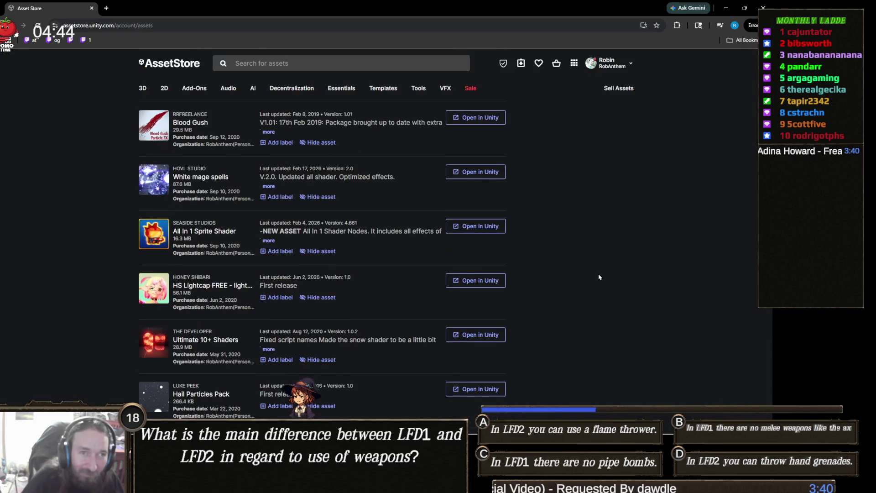
{"action": "scroll", "coordinate": [600, 276], "scroll_direction": "up", "scroll_amount": 10}
{"action": "scroll", "coordinate": [601, 274], "scroll_direction": "down", "scroll_amount": 4}
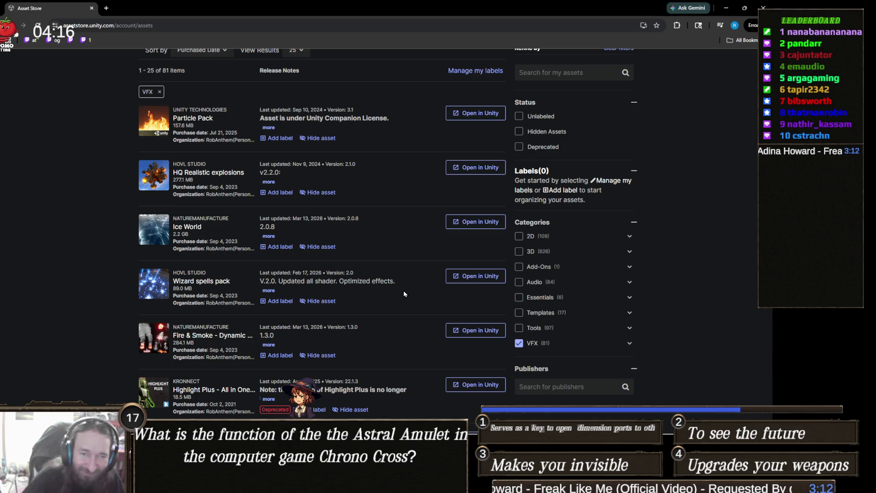
{"action": "scroll", "coordinate": [419, 283], "scroll_direction": "down", "scroll_amount": 4}
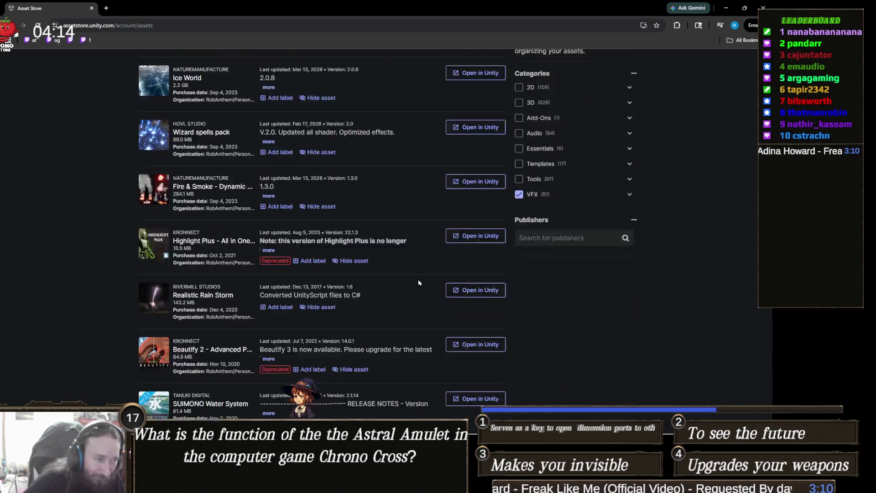
{"action": "scroll", "coordinate": [419, 281], "scroll_direction": "down", "scroll_amount": 4}
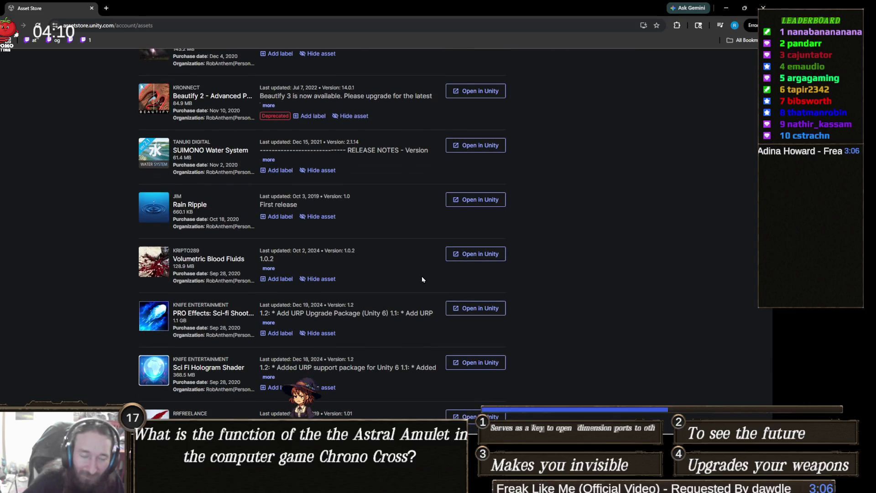
{"action": "scroll", "coordinate": [416, 277], "scroll_direction": "down", "scroll_amount": 4}
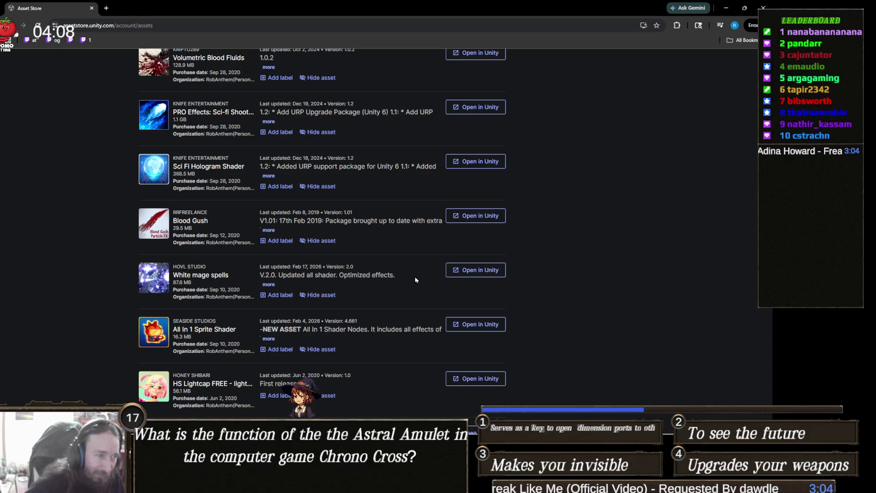
{"action": "scroll", "coordinate": [420, 278], "scroll_direction": "down", "scroll_amount": 2}
{"action": "scroll", "coordinate": [419, 277], "scroll_direction": "down", "scroll_amount": 2}
{"action": "scroll", "coordinate": [419, 278], "scroll_direction": "down", "scroll_amount": 2}
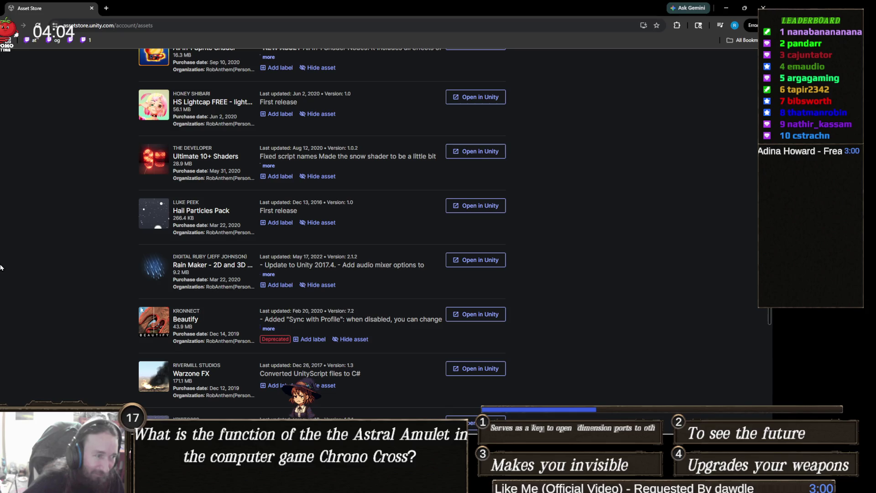
{"action": "scroll", "coordinate": [97, 269], "scroll_direction": "down", "scroll_amount": 4}
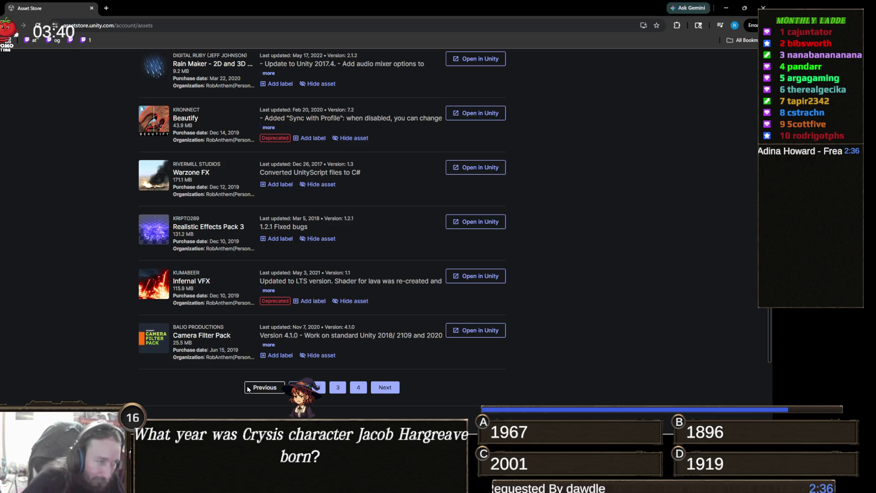
{"action": "left_click", "coordinate": [389, 390]}
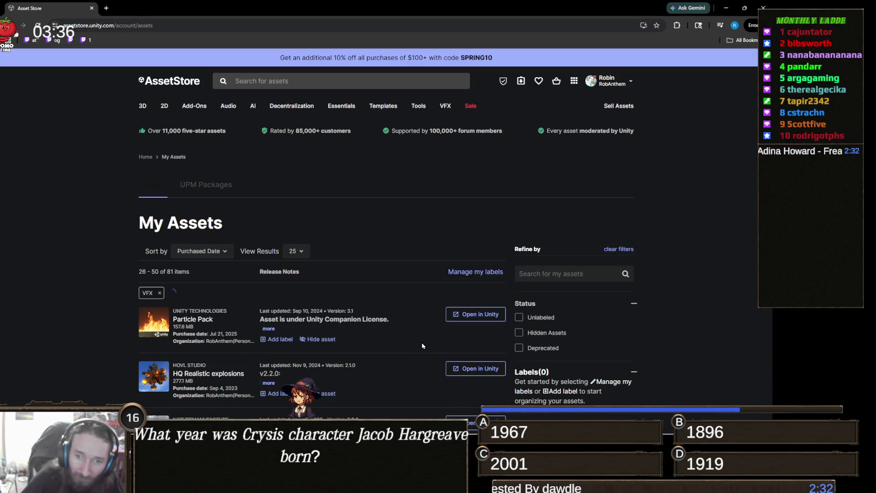
Scroll down page two (items 26–50 of 81) looking for Realistic Effects Pack 4
{"action": "scroll", "coordinate": [425, 336], "scroll_direction": "down", "scroll_amount": 1}
{"action": "scroll", "coordinate": [426, 338], "scroll_direction": "down", "scroll_amount": 1}
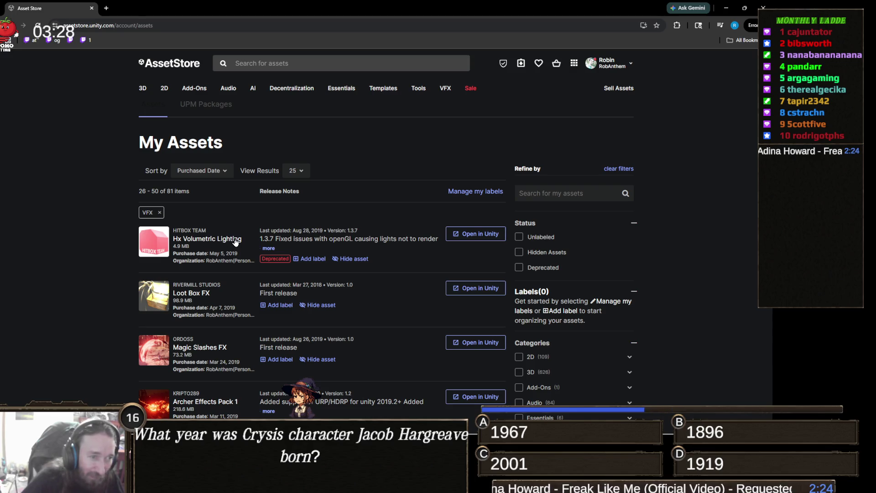
{"action": "scroll", "coordinate": [237, 242], "scroll_direction": "down", "scroll_amount": 3}
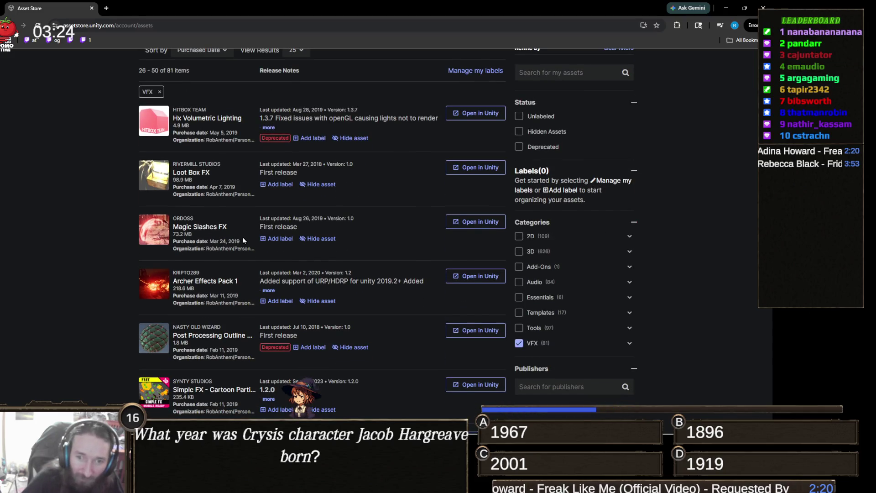
{"action": "scroll", "coordinate": [243, 244], "scroll_direction": "down", "scroll_amount": 1}
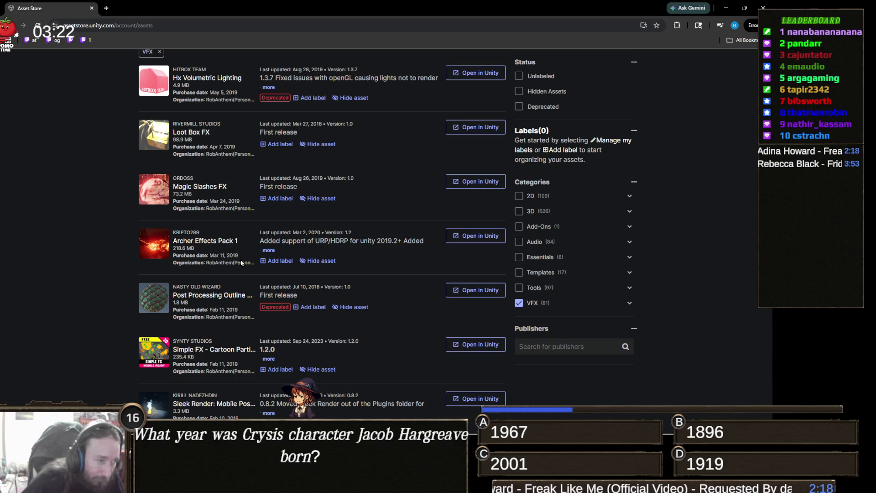
{"action": "scroll", "coordinate": [235, 261], "scroll_direction": "down", "scroll_amount": 3}
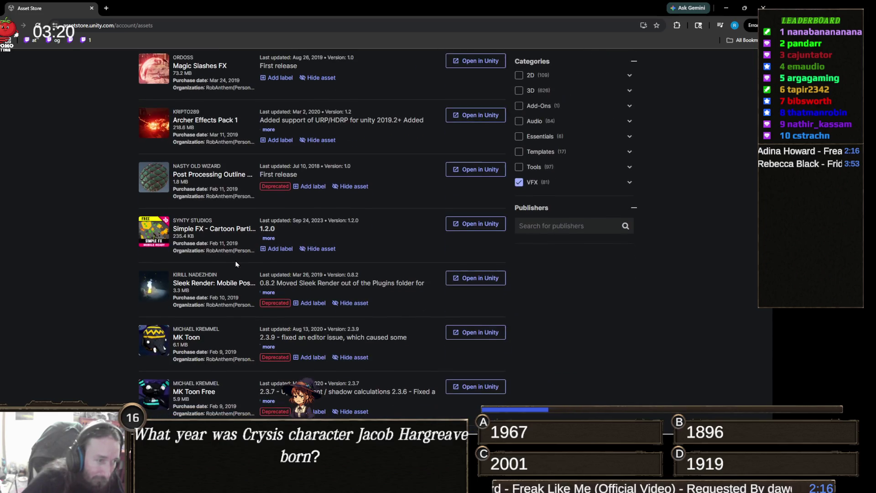
{"action": "scroll", "coordinate": [251, 253], "scroll_direction": "down", "scroll_amount": 3}
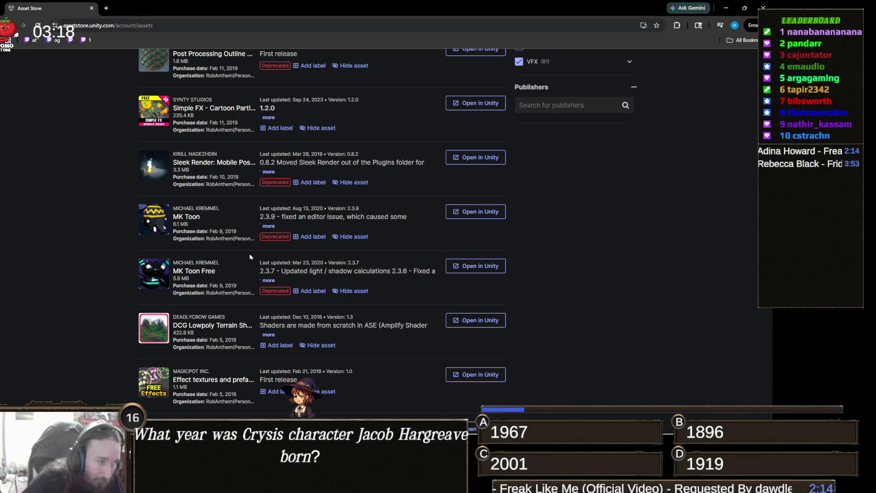
{"action": "scroll", "coordinate": [250, 257], "scroll_direction": "down", "scroll_amount": 3}
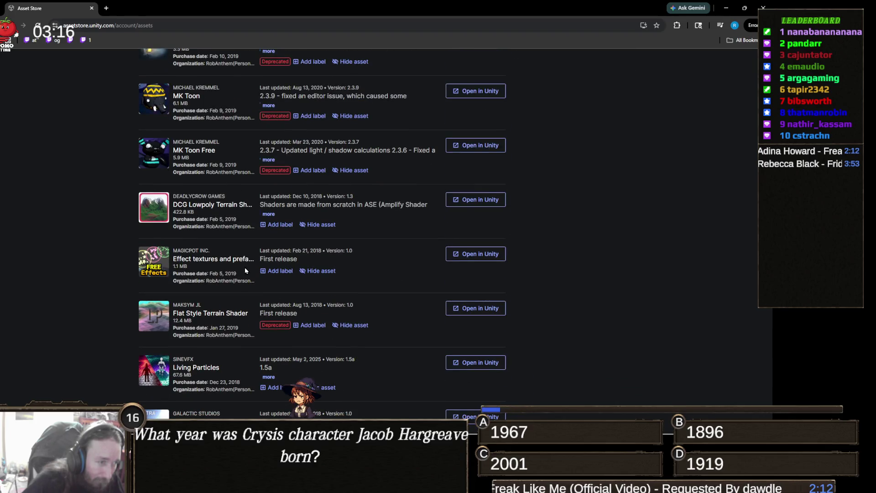
{"action": "scroll", "coordinate": [245, 269], "scroll_direction": "down", "scroll_amount": 2}
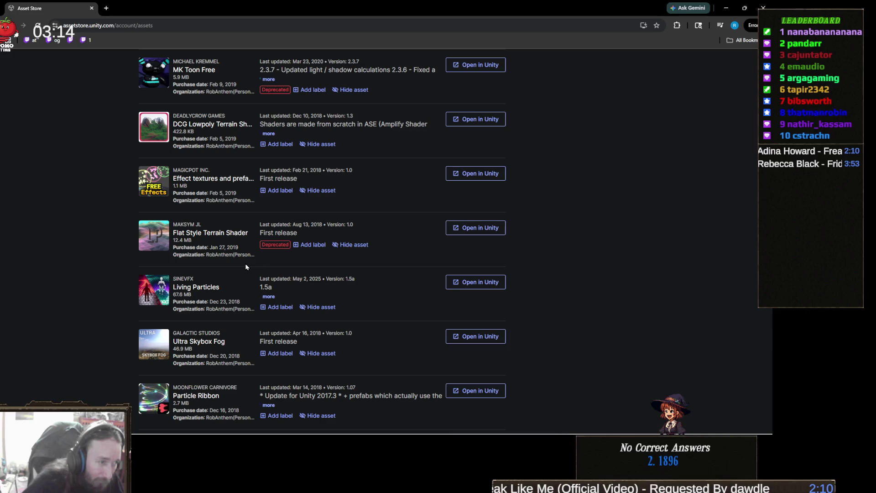
{"action": "scroll", "coordinate": [245, 267], "scroll_direction": "down", "scroll_amount": 2}
{"action": "scroll", "coordinate": [228, 266], "scroll_direction": "down", "scroll_amount": 2}
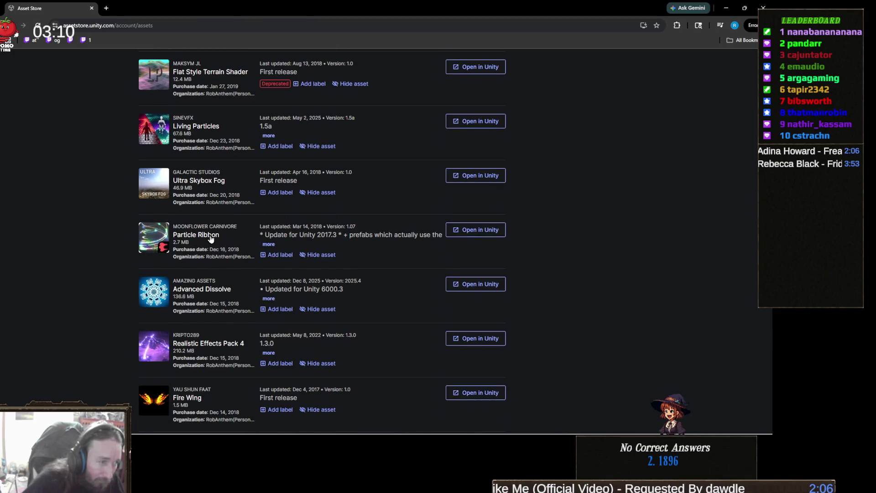
{"action": "scroll", "coordinate": [240, 256], "scroll_direction": "down", "scroll_amount": 3}
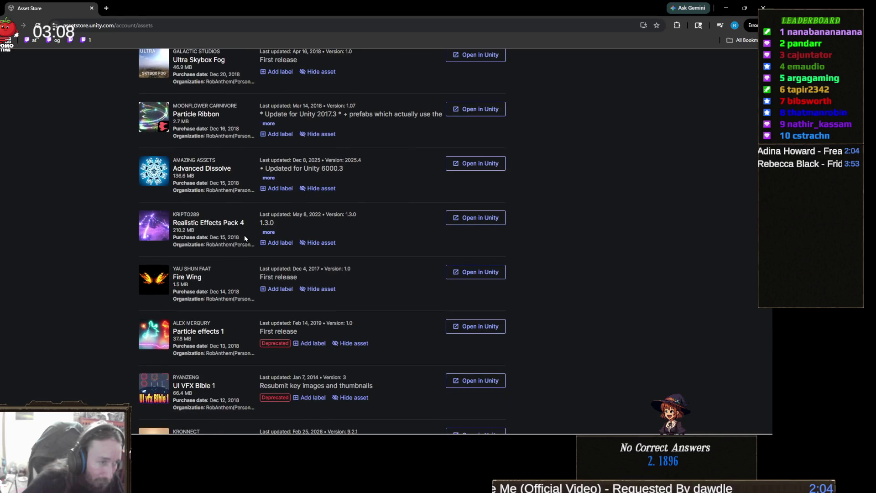
View Realistic Effects Pack 4's details and its demo video full screen, then send it to Unity
{"action": "left_click", "coordinate": [229, 224]}
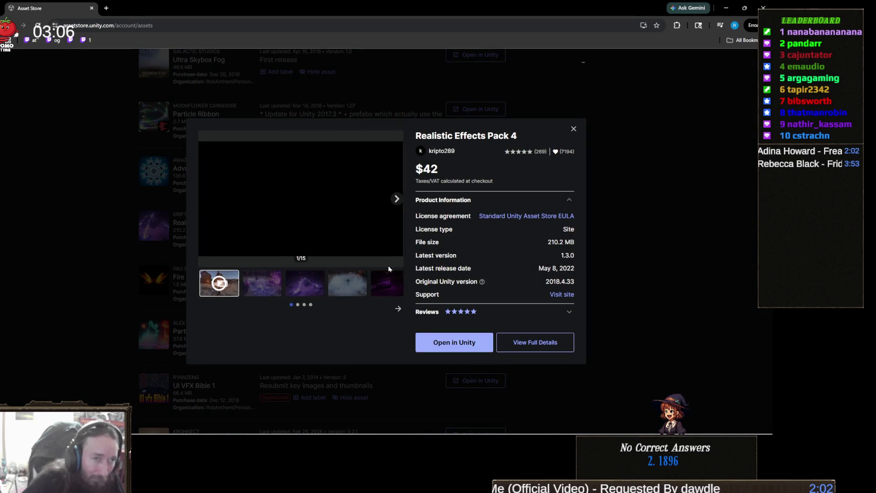
{"action": "double_click", "coordinate": [388, 219]}
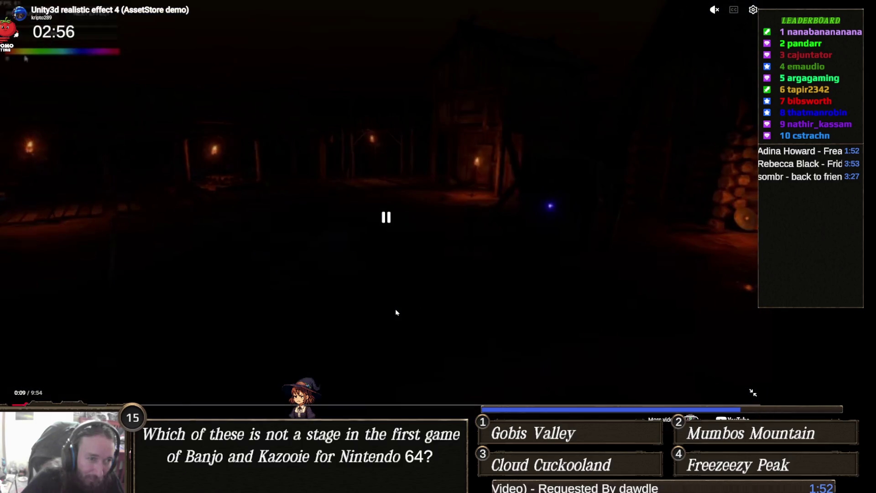
{"action": "key", "text": "Escape"}
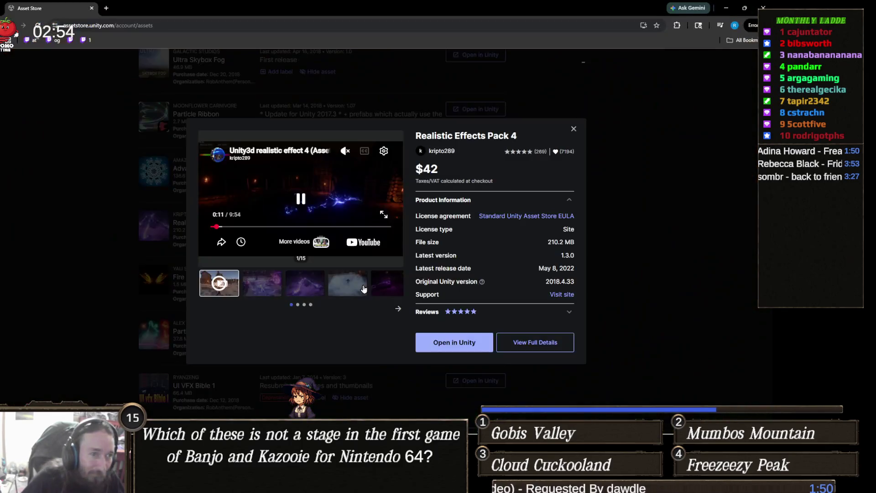
{"action": "left_click", "coordinate": [468, 344]}
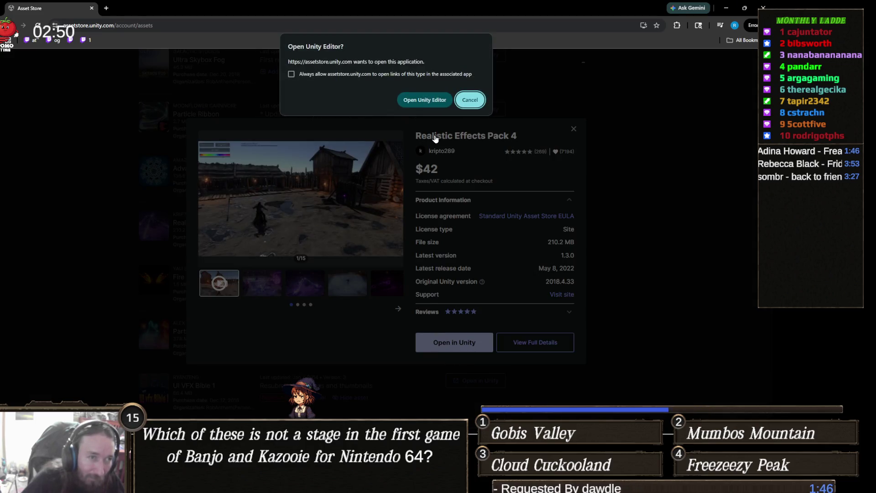
Allow the browser to launch Unity, start the Realistic Effects Pack 4 download, and return to Unity
{"action": "left_click", "coordinate": [431, 100]}
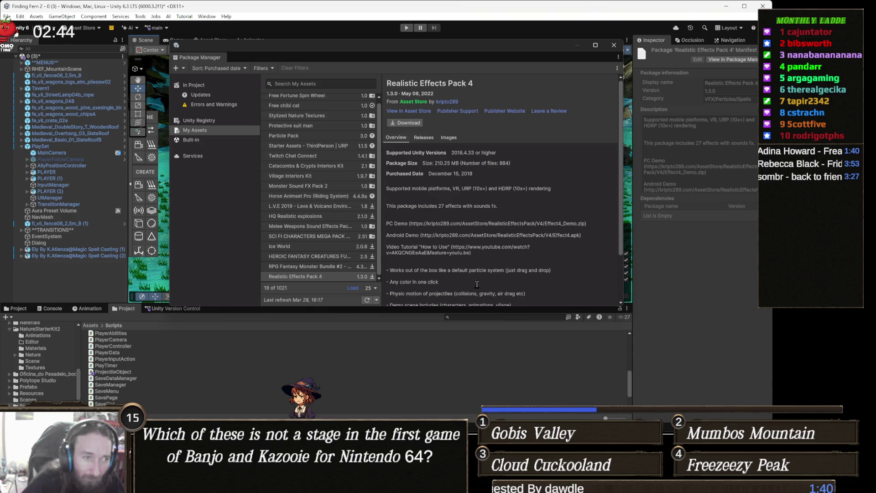
{"action": "left_click", "coordinate": [418, 123]}
{"action": "mouse_move", "coordinate": [286, 484]}
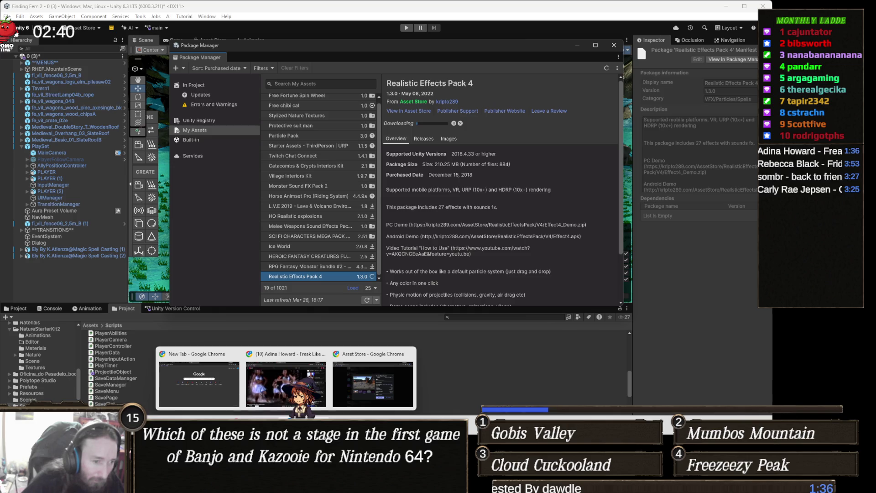
{"action": "left_click", "coordinate": [400, 356]}
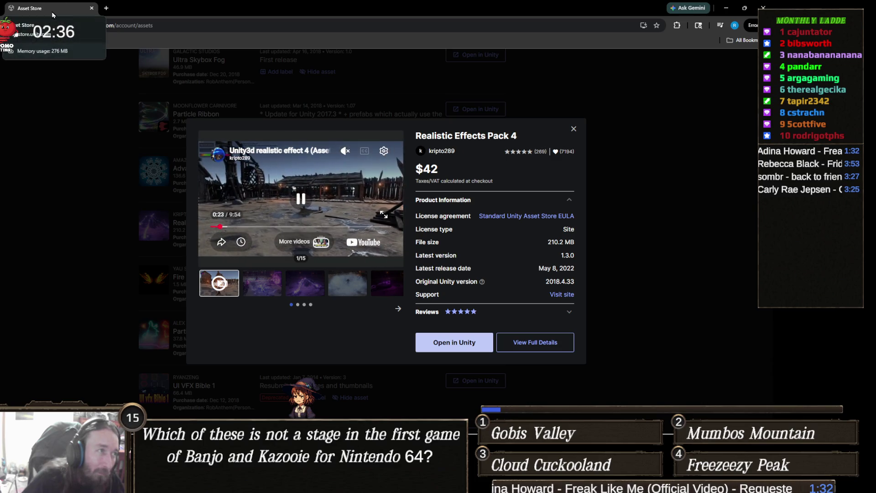
{"action": "key", "text": "alt+Tab"}
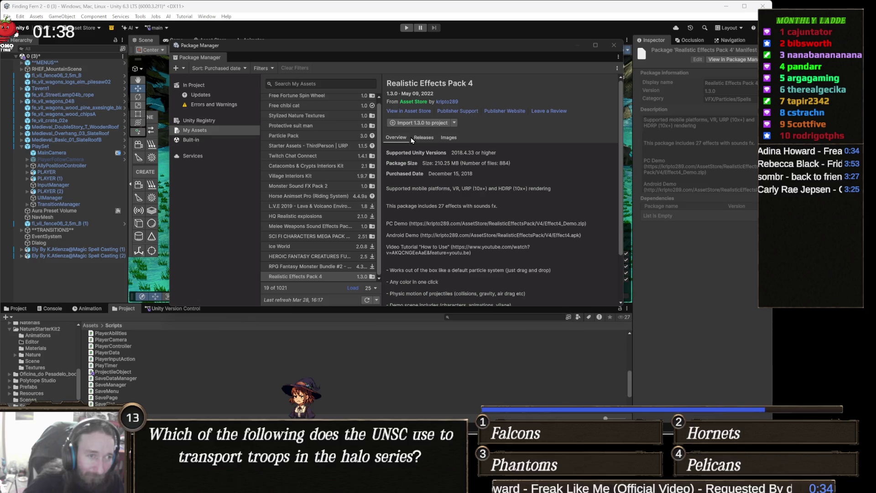
Import version 1.3.0 of the pack, keeping every file selected in the Import Unity Package dialog
{"action": "left_click", "coordinate": [416, 124]}
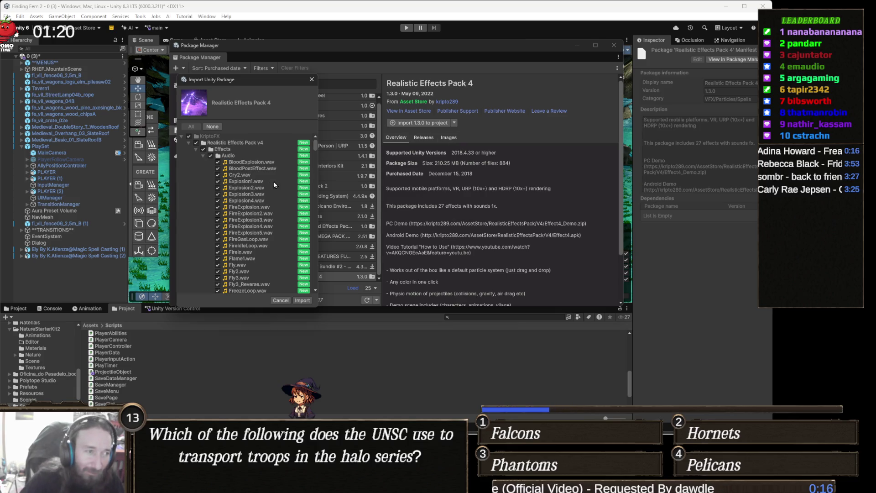
{"action": "left_click", "coordinate": [302, 300]}
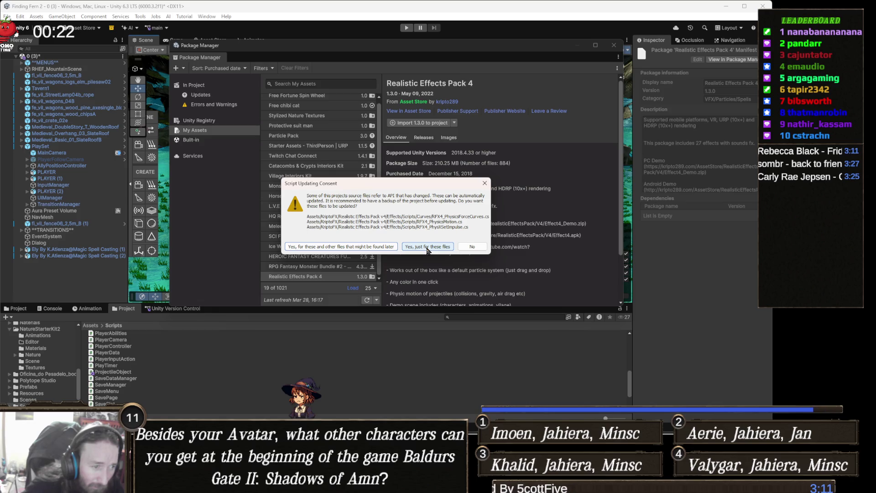
Approve API updates for just the pack's flagged scripts, like RFX4_PhysicsMotion.cs, and let compilation finish
{"action": "left_click", "coordinate": [427, 247]}
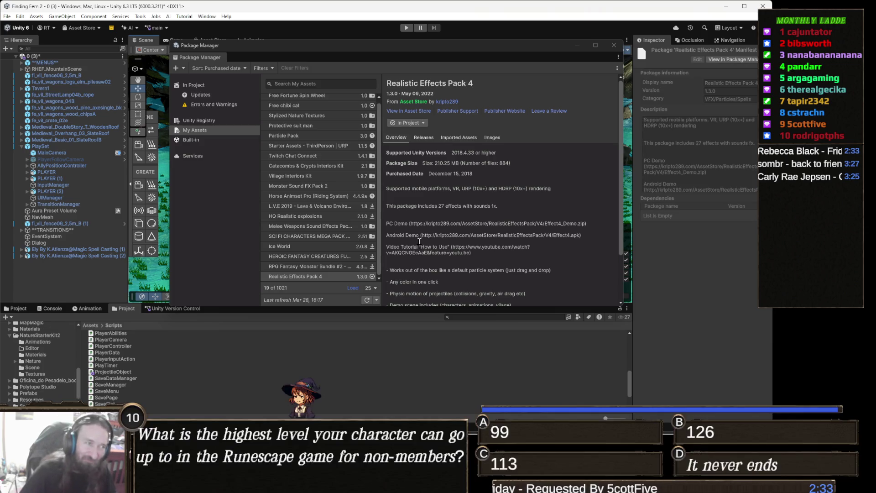
{"action": "key", "text": "alt+Tab"}
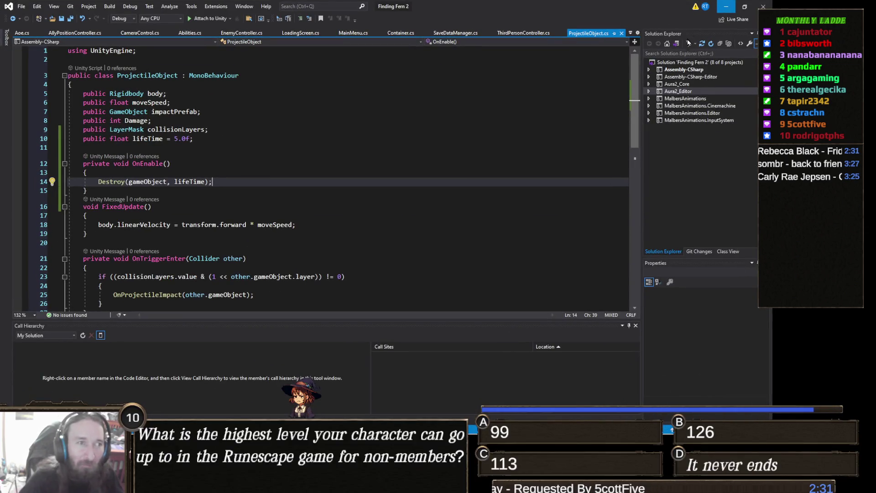
Minimize Visual Studio, close the Package Manager, and clear the Console log before returning to the Project tab
{"action": "left_click", "coordinate": [727, 8]}
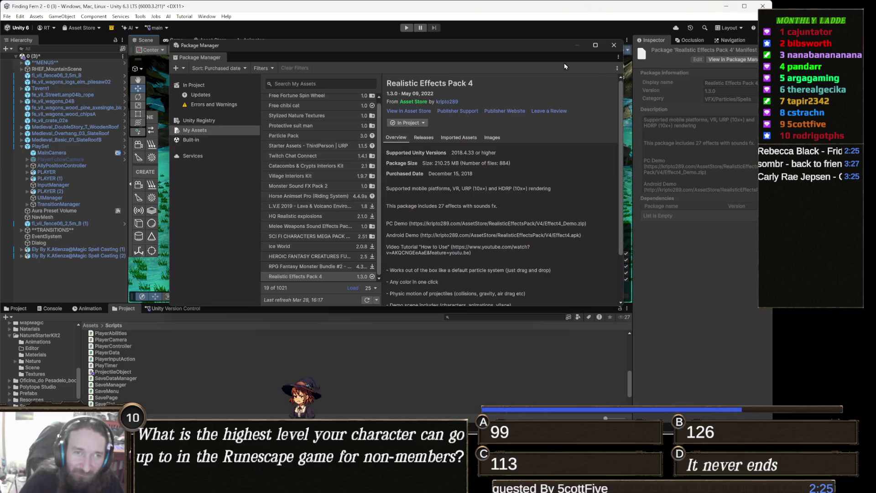
{"action": "left_click", "coordinate": [613, 48]}
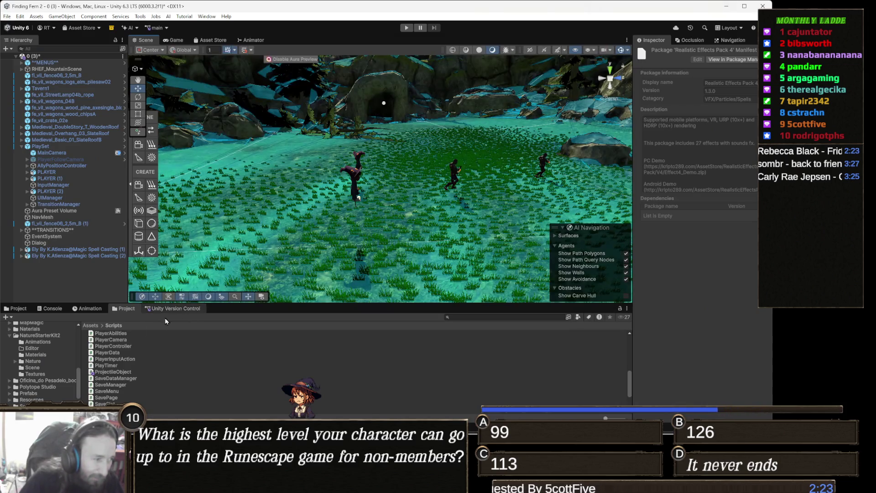
{"action": "left_click", "coordinate": [50, 308]}
{"action": "left_click", "coordinate": [8, 317]}
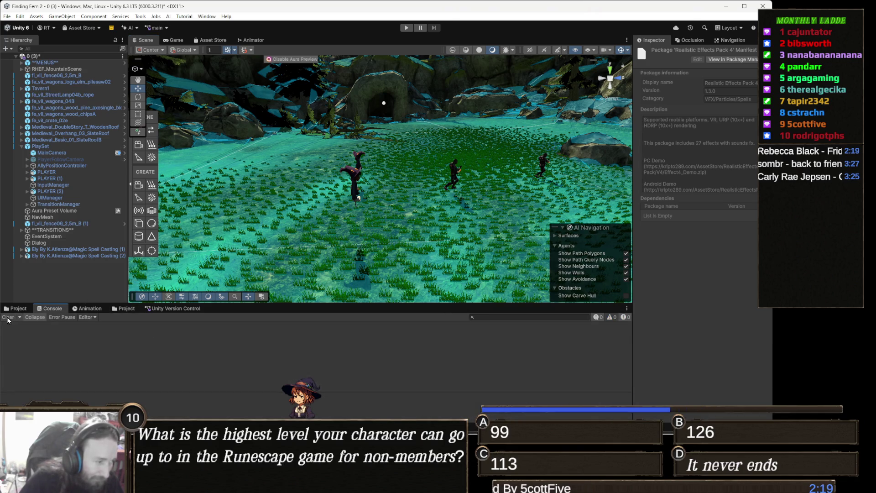
{"action": "left_click", "coordinate": [121, 309]}
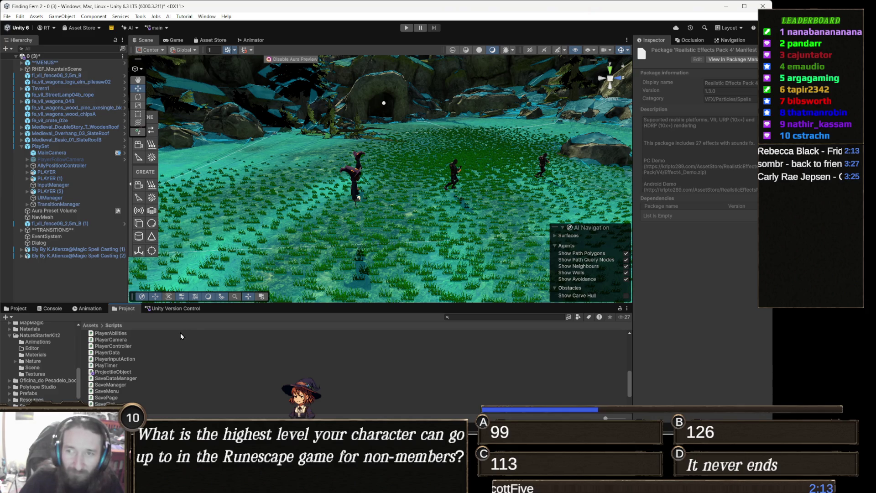
Go up to the top-level Assets folder in the Project window and select the Prefabs folder
{"action": "scroll", "coordinate": [121, 349], "scroll_direction": "up", "scroll_amount": 10}
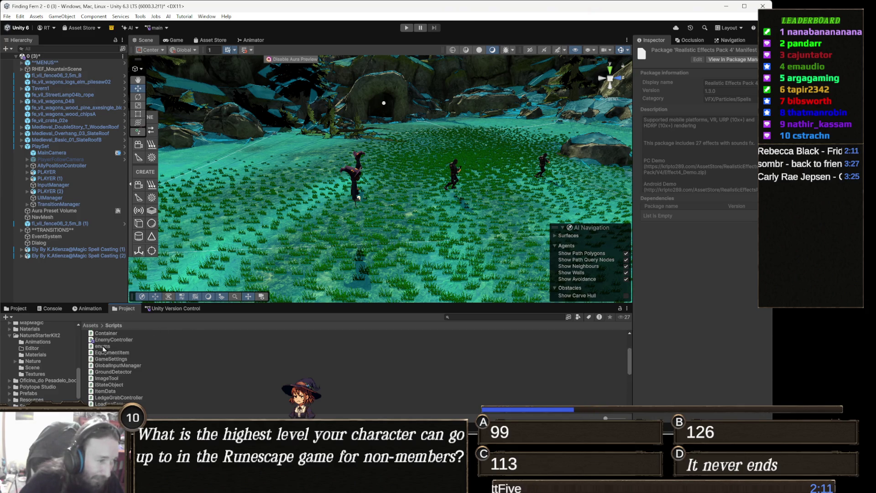
{"action": "left_click", "coordinate": [87, 326]}
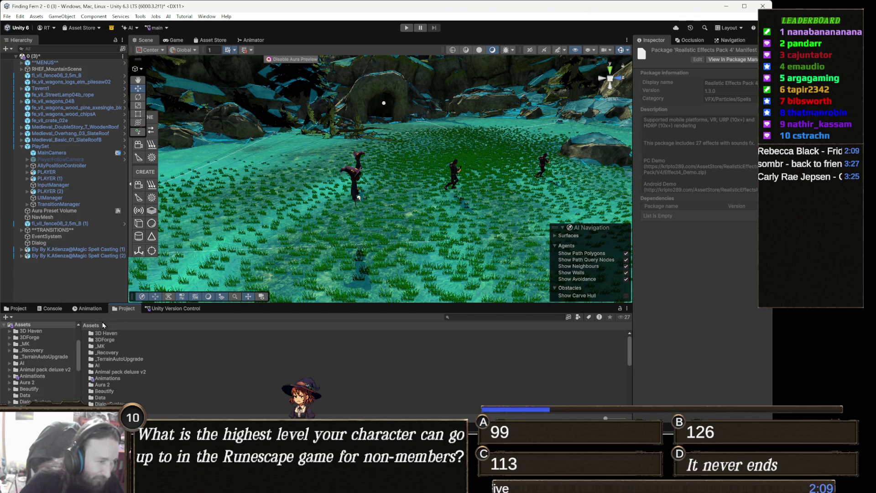
{"action": "scroll", "coordinate": [146, 388], "scroll_direction": "down", "scroll_amount": 10}
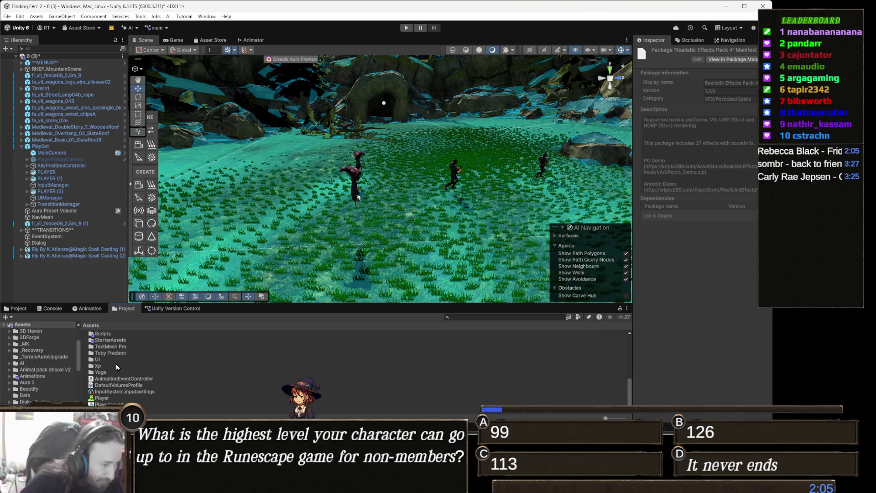
{"action": "scroll", "coordinate": [116, 366], "scroll_direction": "up", "scroll_amount": 2}
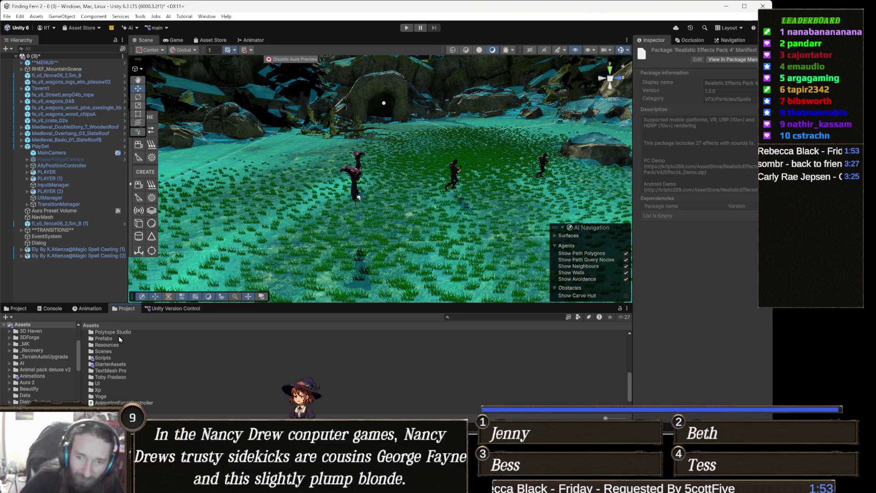
{"action": "left_click", "coordinate": [119, 337]}
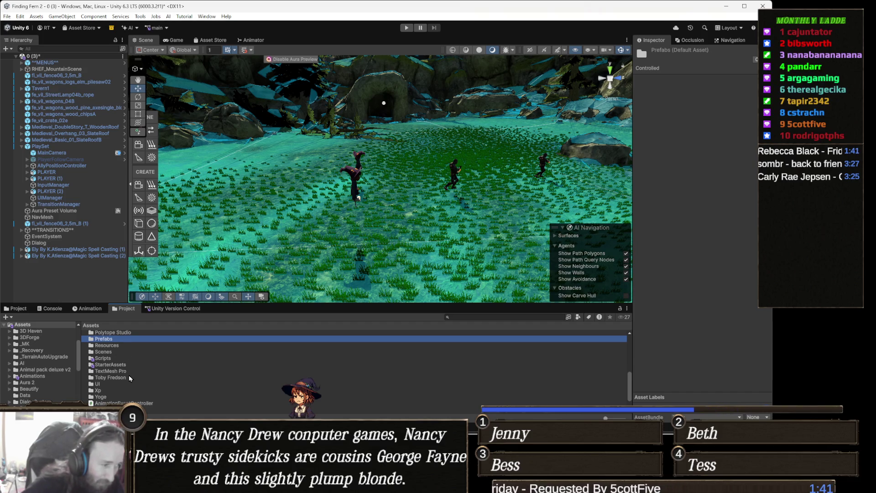
Scroll the Assets list to reveal the KriptoFX folder and enlarge the Project panel
{"action": "scroll", "coordinate": [121, 365], "scroll_direction": "up", "scroll_amount": 3}
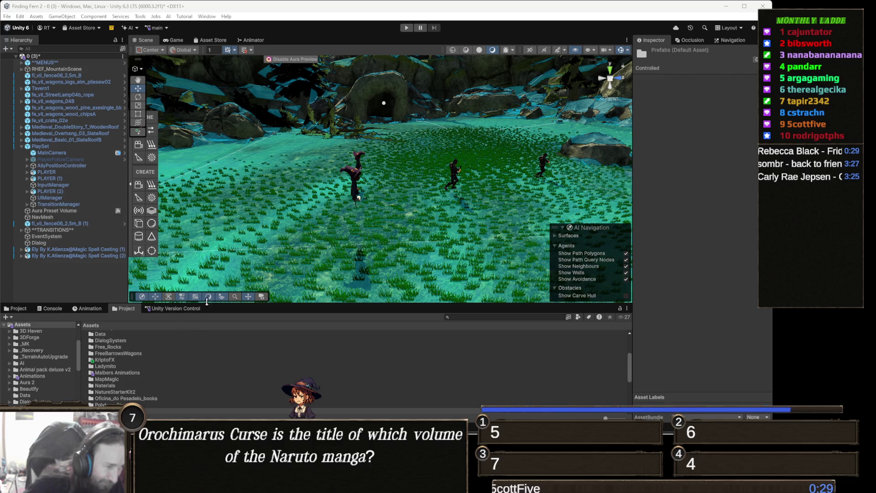
{"action": "left_click_drag", "start_coordinate": [225, 305], "coordinate": [225, 260]}
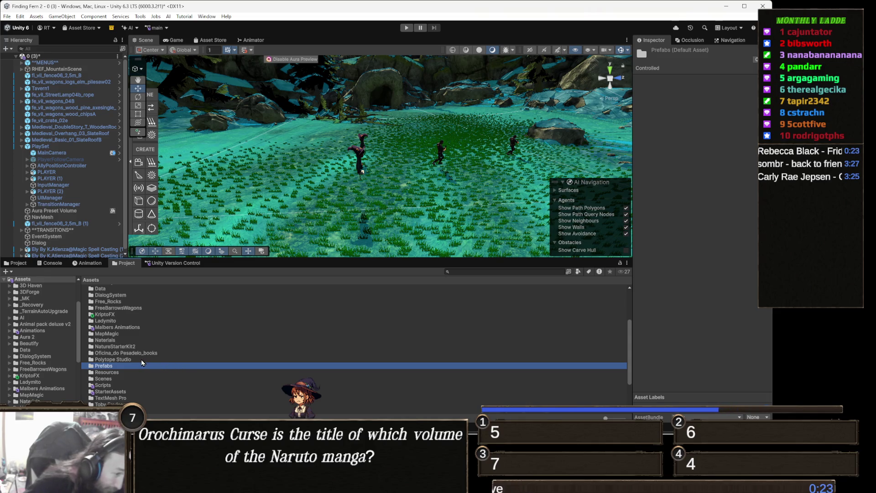
{"action": "scroll", "coordinate": [146, 368], "scroll_direction": "up", "scroll_amount": 3}
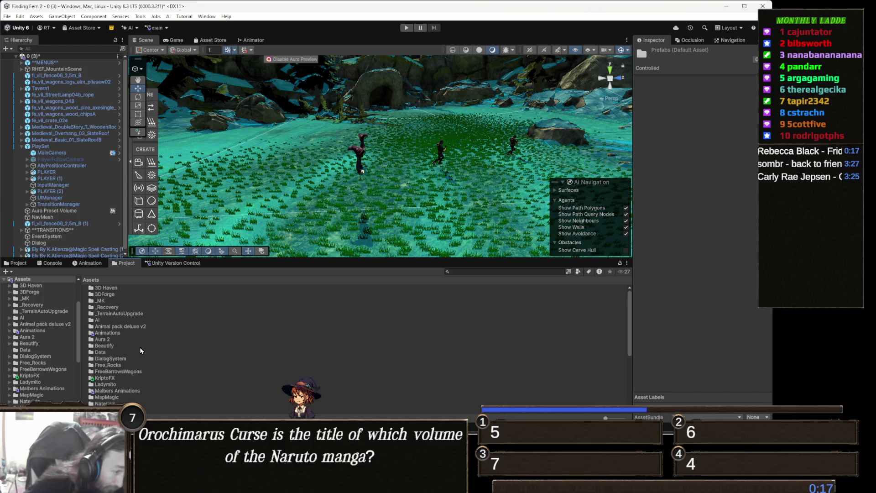
{"action": "scroll", "coordinate": [141, 359], "scroll_direction": "down", "scroll_amount": 2}
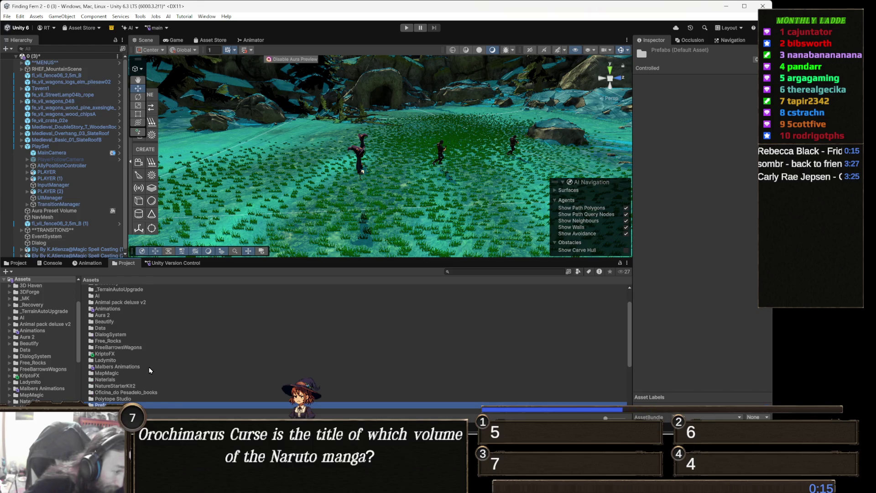
{"action": "scroll", "coordinate": [137, 371], "scroll_direction": "down", "scroll_amount": 2}
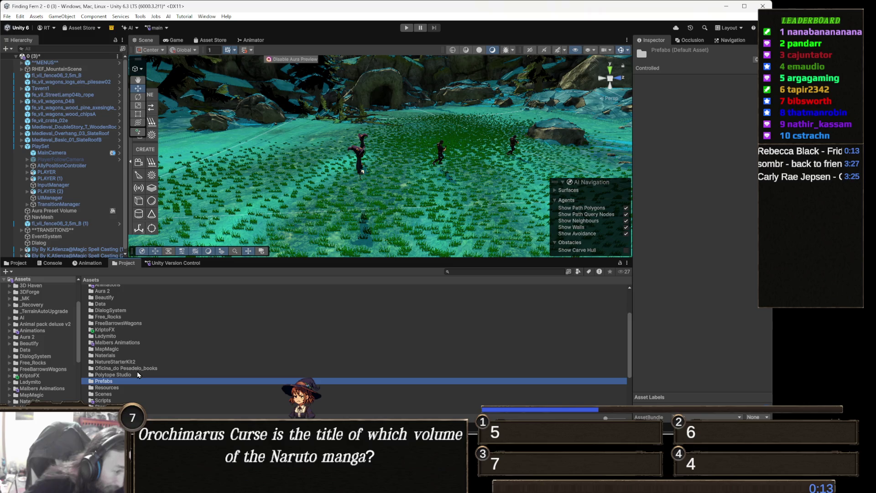
{"action": "scroll", "coordinate": [137, 371], "scroll_direction": "down", "scroll_amount": 2}
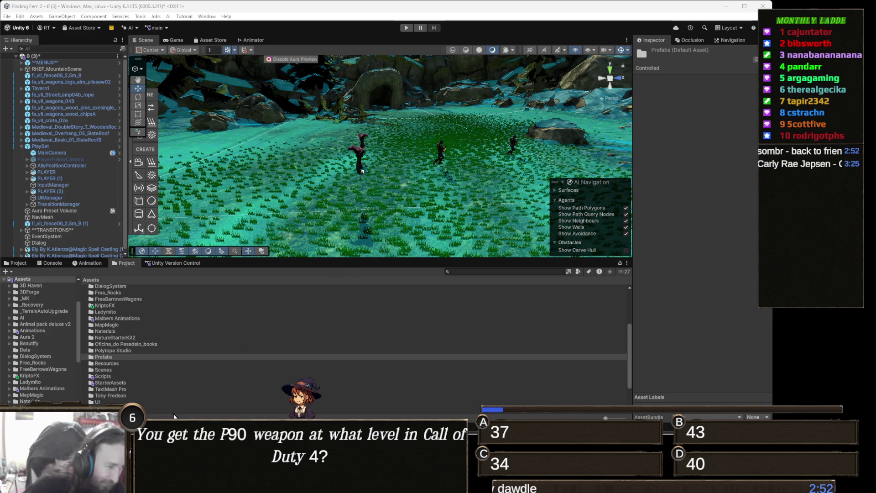
{"action": "left_click", "coordinate": [121, 364]}
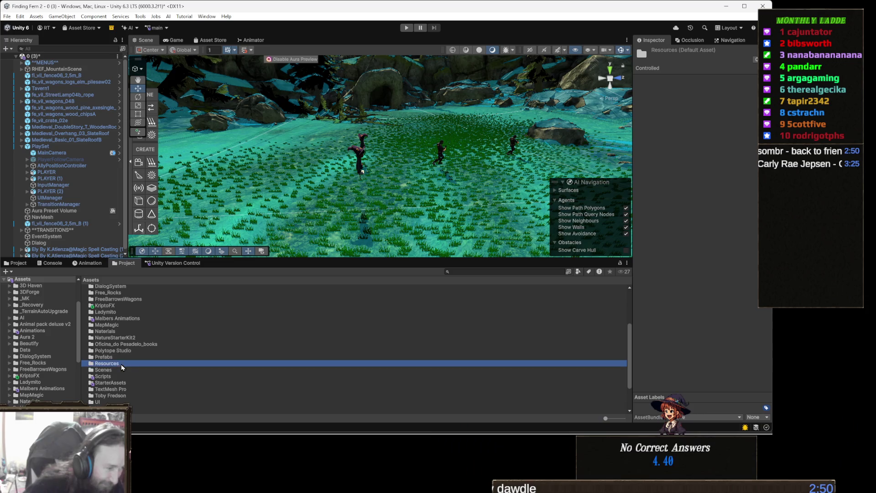
{"action": "left_click", "coordinate": [123, 369]}
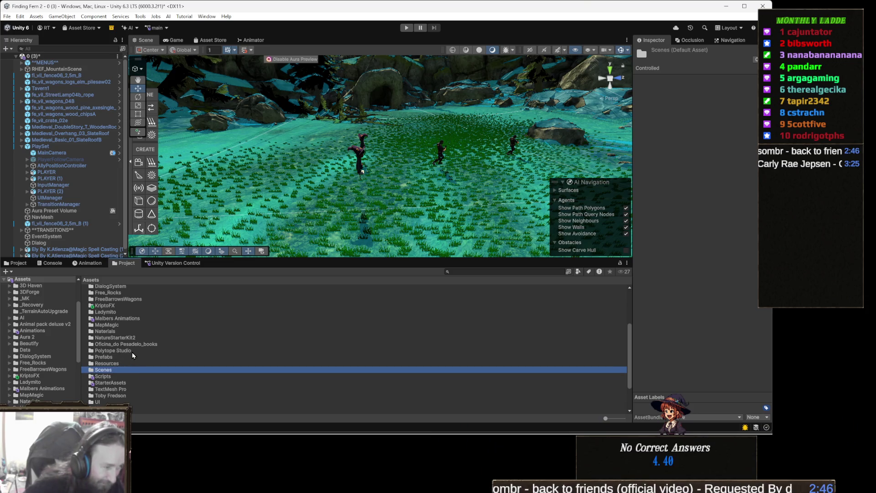
{"action": "double_click", "coordinate": [131, 353]}
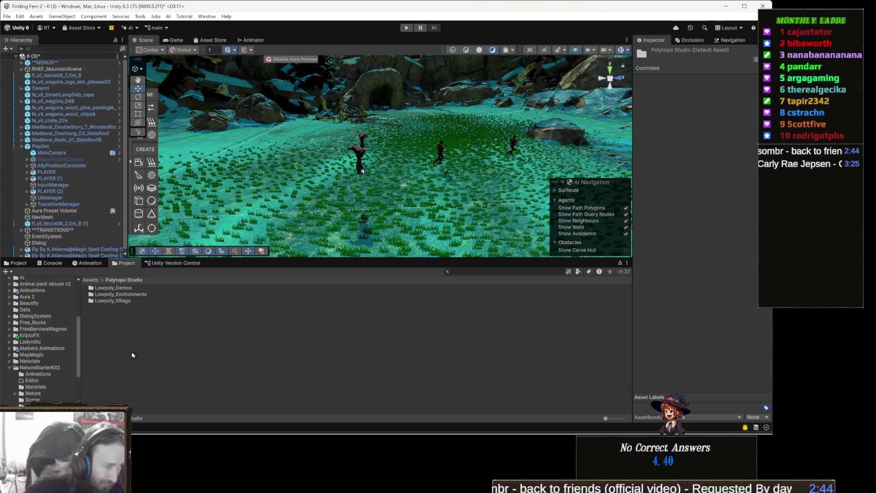
{"action": "left_click", "coordinate": [90, 280]}
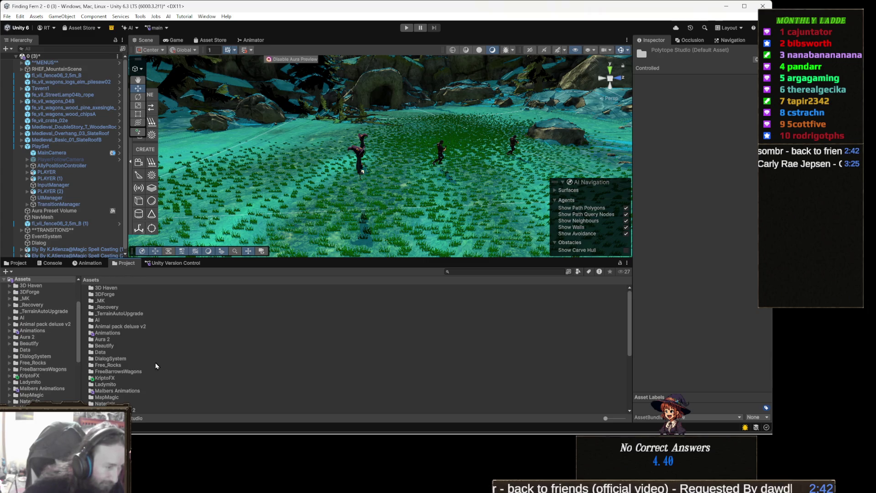
{"action": "left_click", "coordinate": [479, 272]}
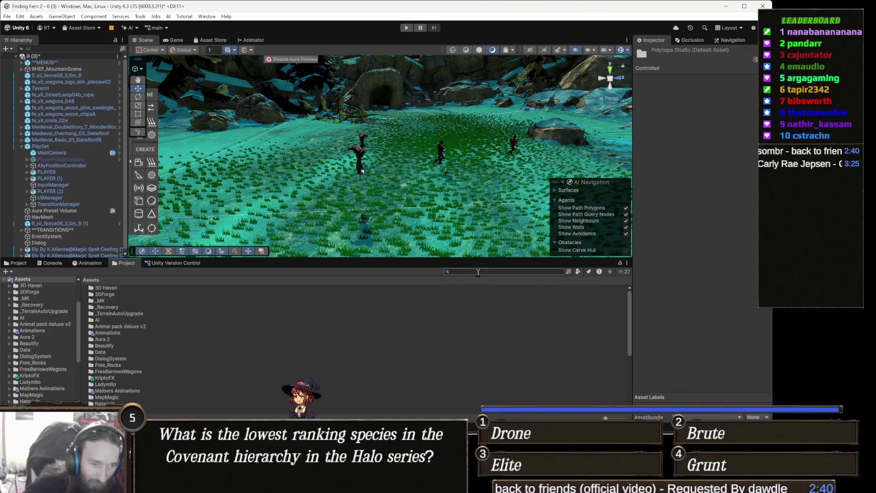
Search the Project for 'realist', open the Realistic Effects Pack v4 folder, and select Effects
{"action": "type", "text": "realist"}
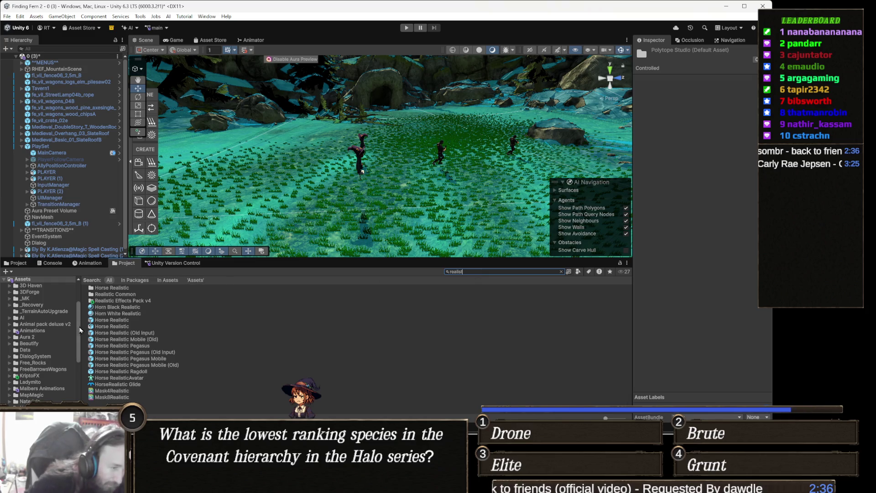
{"action": "double_click", "coordinate": [135, 300]}
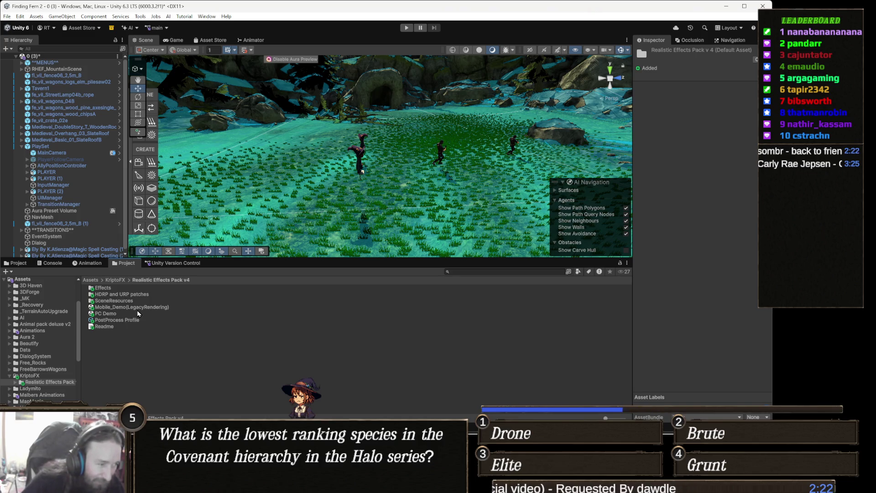
{"action": "left_click", "coordinate": [118, 291]}
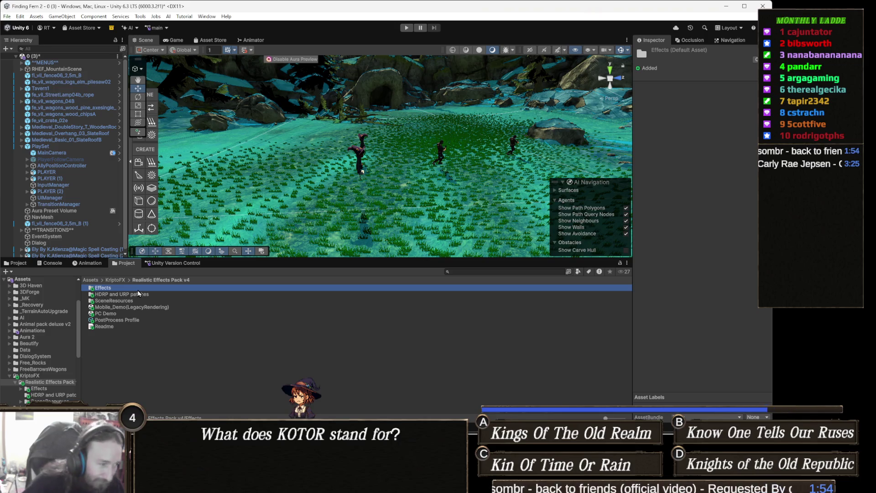
Open the pack's Effects folder and then its Prefabs folder containing EffectParts and Effects
{"action": "left_click", "coordinate": [125, 301]}
{"action": "double_click", "coordinate": [126, 288]}
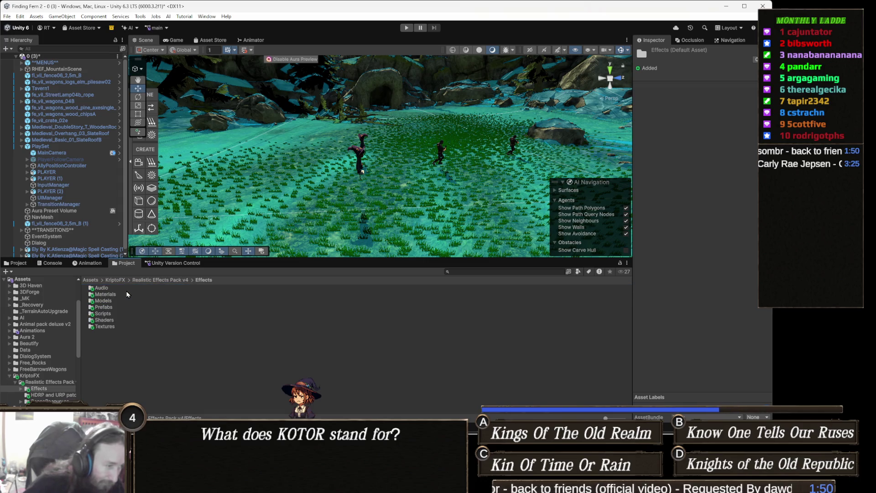
{"action": "double_click", "coordinate": [127, 307]}
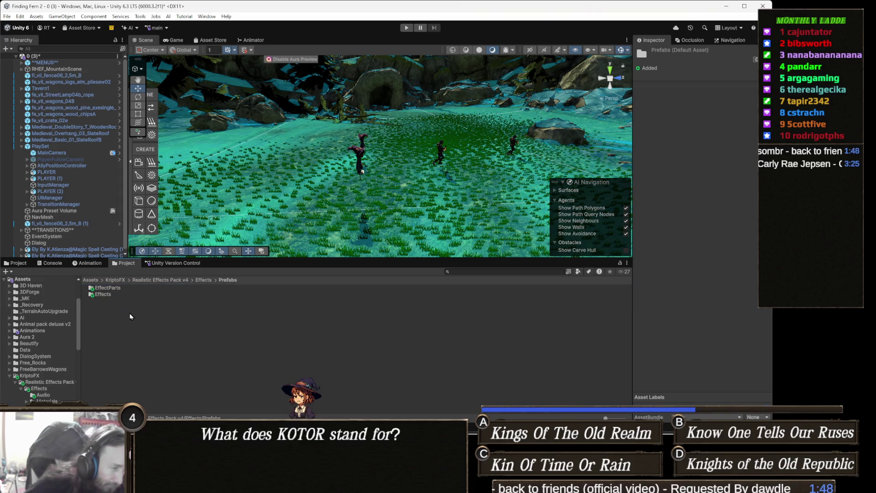
Open the Effect1 prefab from Prefabs > Effects, select its objects, and restart the particle preview
{"action": "double_click", "coordinate": [117, 294]}
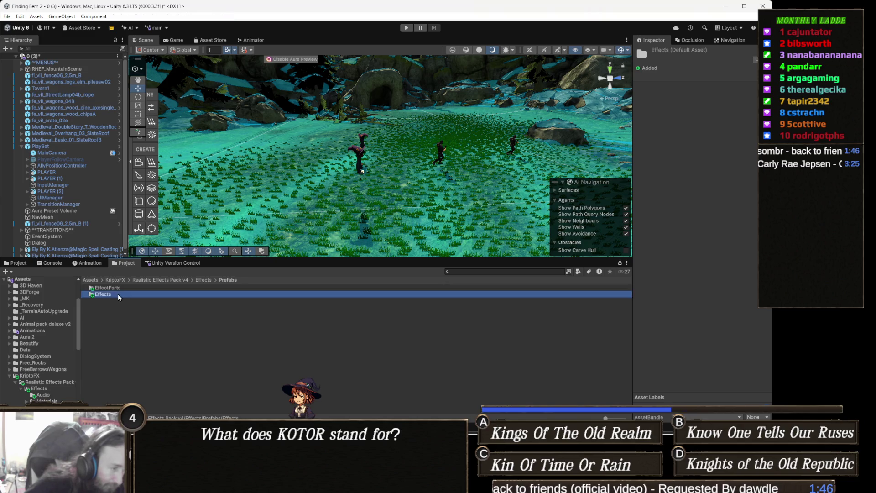
{"action": "double_click", "coordinate": [116, 289]}
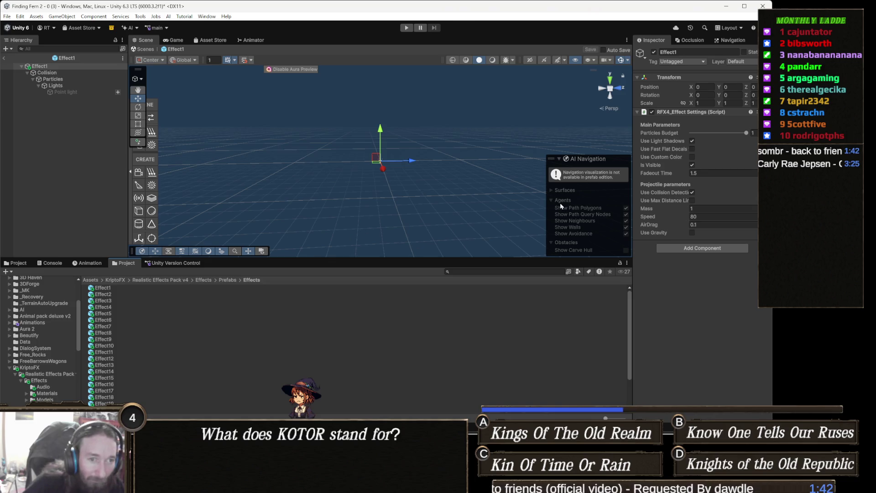
{"action": "left_click", "coordinate": [68, 79]}
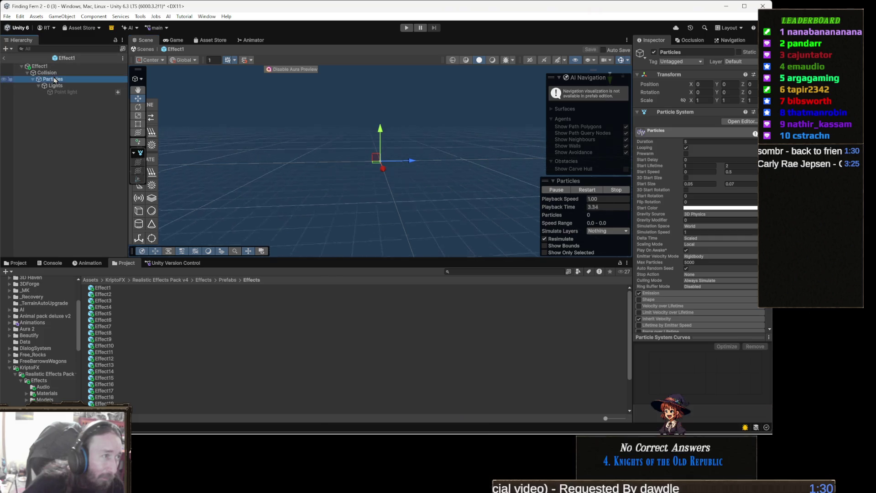
{"action": "left_click", "coordinate": [52, 68]}
{"action": "left_click", "coordinate": [81, 92], "text": "shift"}
{"action": "scroll", "coordinate": [395, 174], "scroll_direction": "up", "scroll_amount": 5}
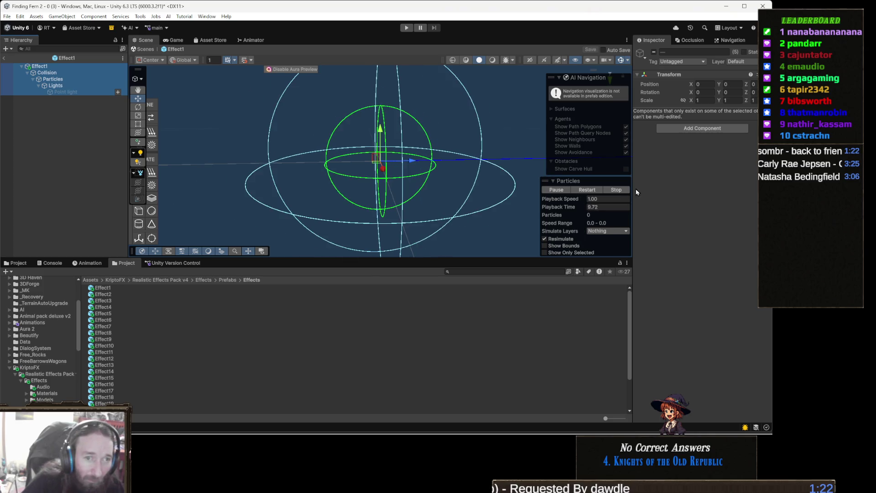
{"action": "left_click", "coordinate": [578, 191]}
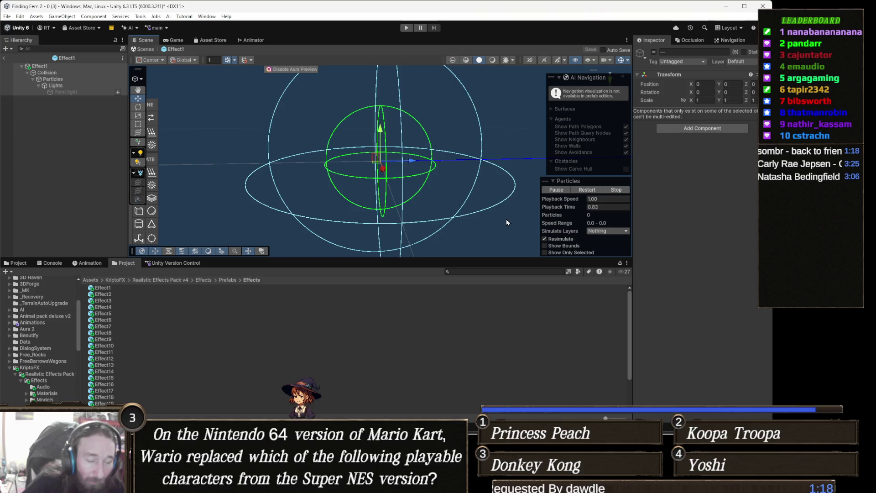
Open Effect2, select all its objects, and orbit to a lower angle to watch them play
{"action": "double_click", "coordinate": [106, 295]}
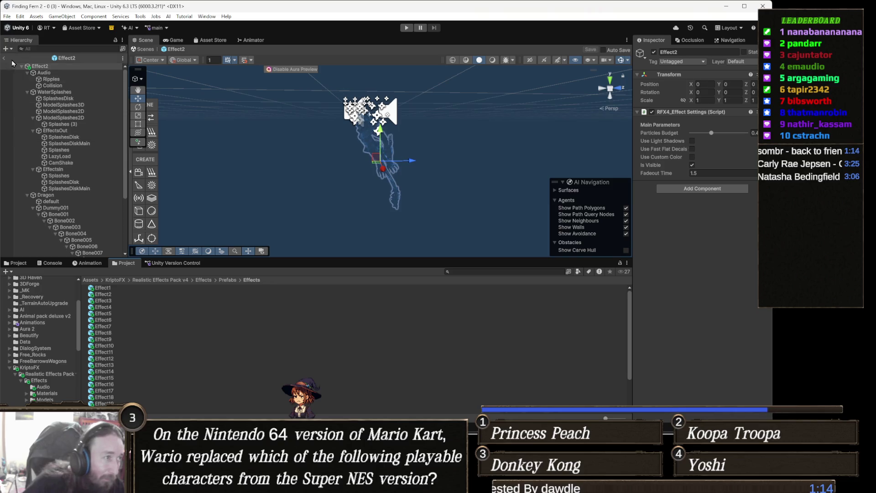
{"action": "left_click", "coordinate": [78, 90]}
{"action": "key", "text": "ctrl+a"}
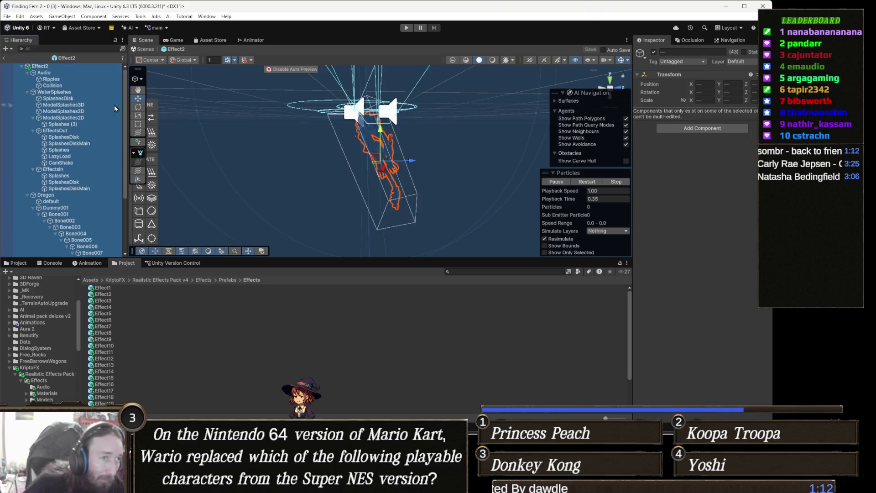
{"action": "mouse_move", "coordinate": [335, 150]}
{"action": "left_mouse_down"}
{"action": "mouse_move", "coordinate": [451, 209]}
{"action": "mouse_move", "coordinate": [593, 182]}
{"action": "left_mouse_up"}
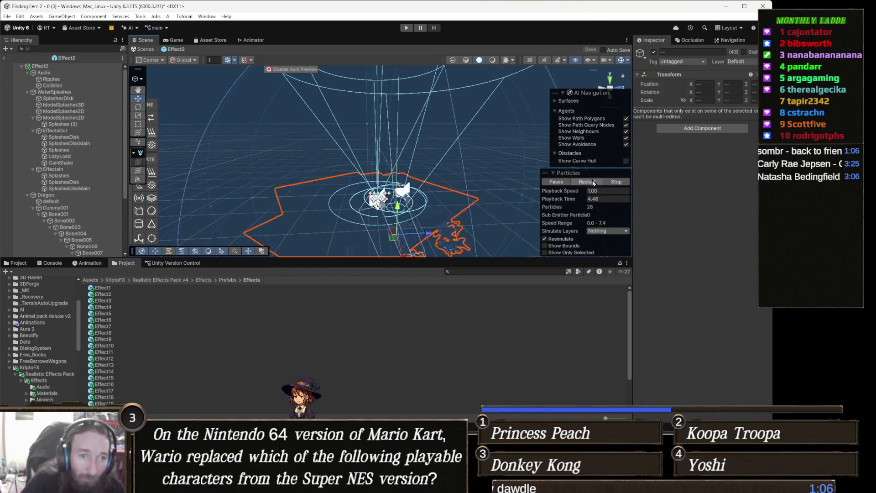
Open Effect3, select all its children, and restart the fire, particle and trail playback
{"action": "double_click", "coordinate": [108, 301]}
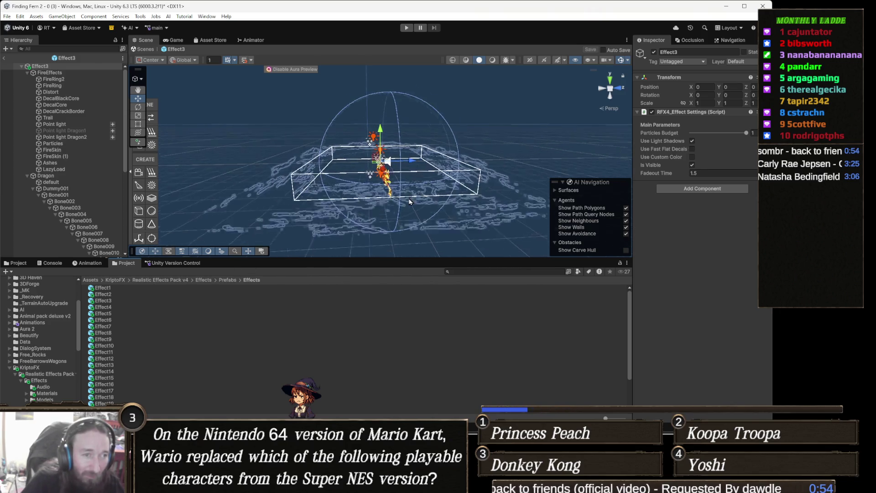
{"action": "scroll", "coordinate": [410, 203], "scroll_direction": "down", "scroll_amount": 5}
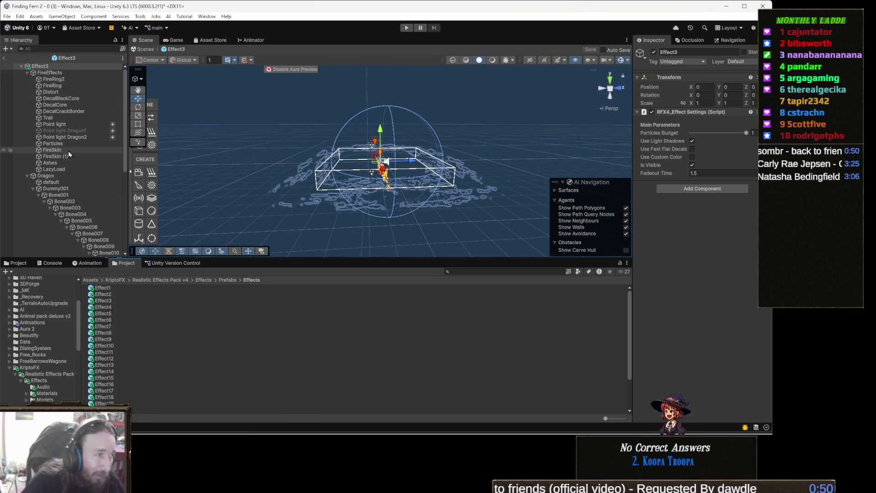
{"action": "left_click", "coordinate": [59, 111]}
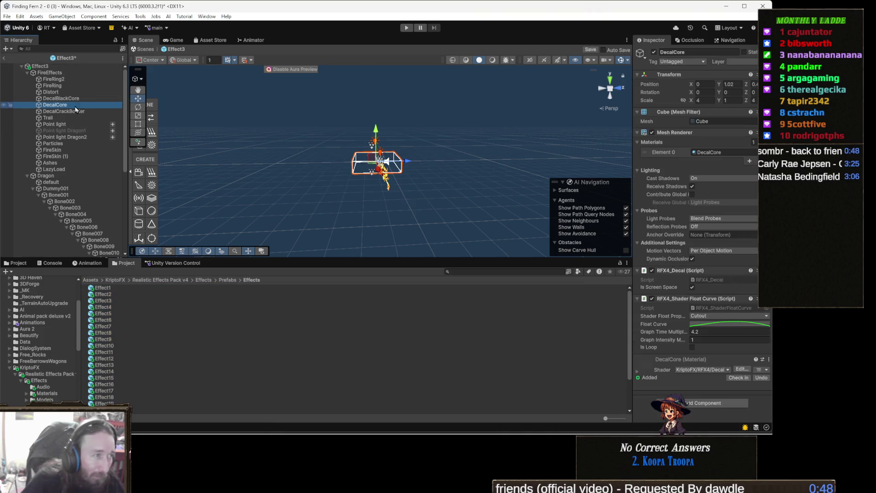
{"action": "key", "text": "ctrl+a"}
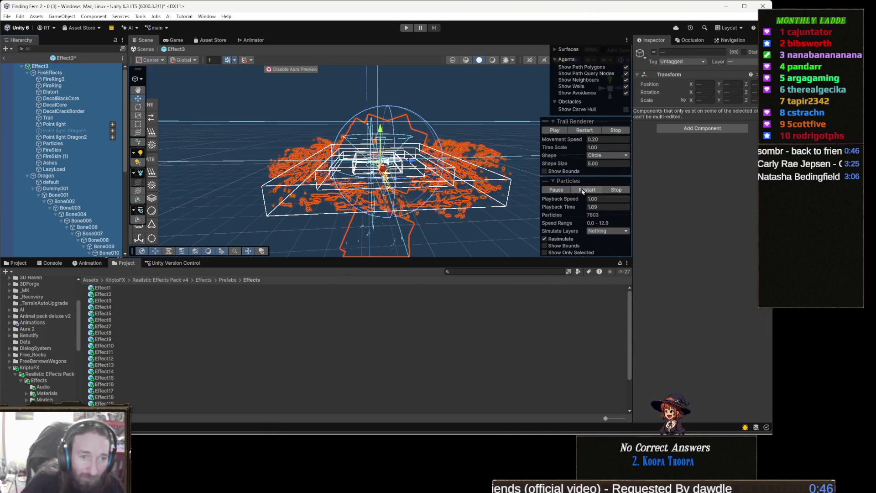
{"action": "left_click", "coordinate": [587, 191]}
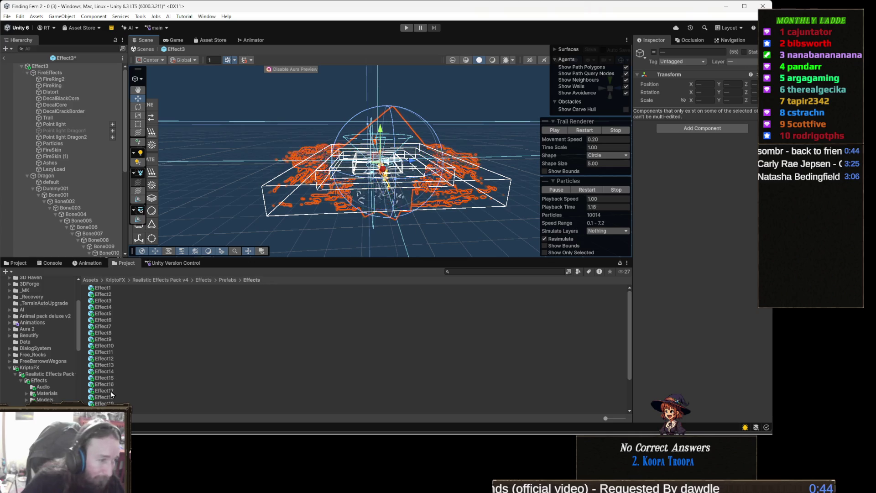
Open Effect4 discarding Effect3's changes, view it from above, and return to Realistic Effects Pack v4
{"action": "double_click", "coordinate": [125, 306]}
{"action": "left_click", "coordinate": [396, 234]}
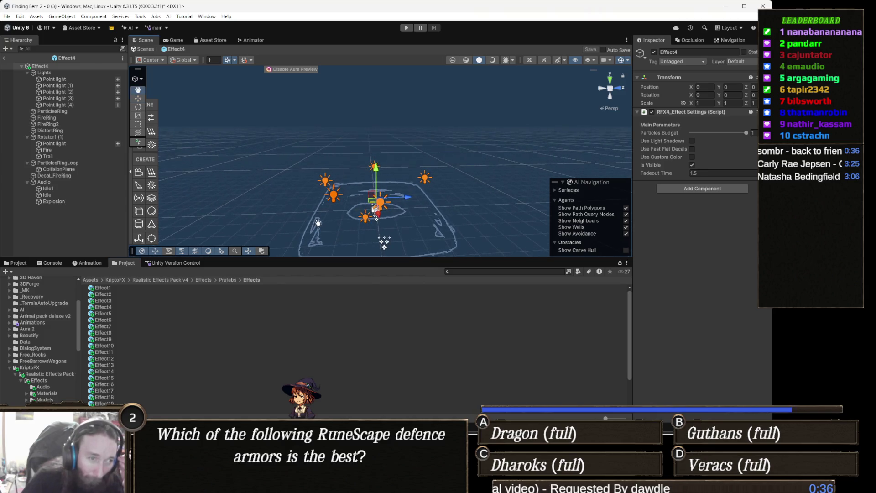
{"action": "left_click_drag", "start_coordinate": [322, 186], "coordinate": [331, 234]}
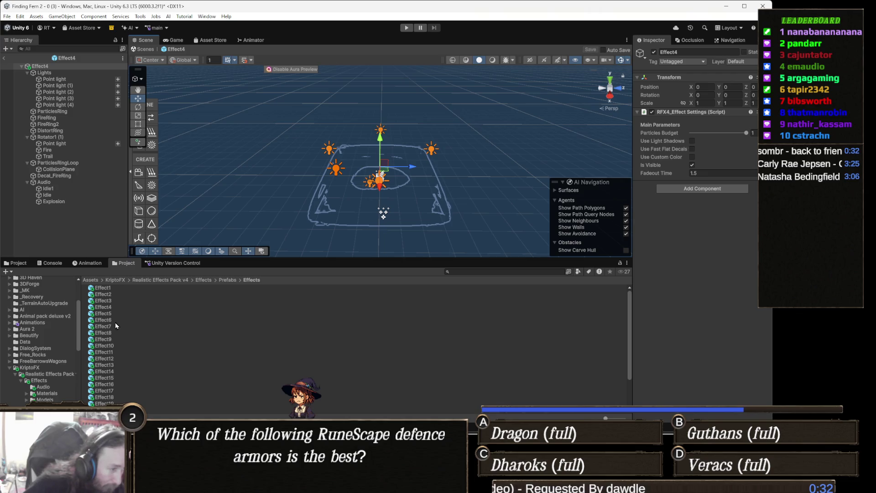
{"action": "left_click", "coordinate": [112, 311]}
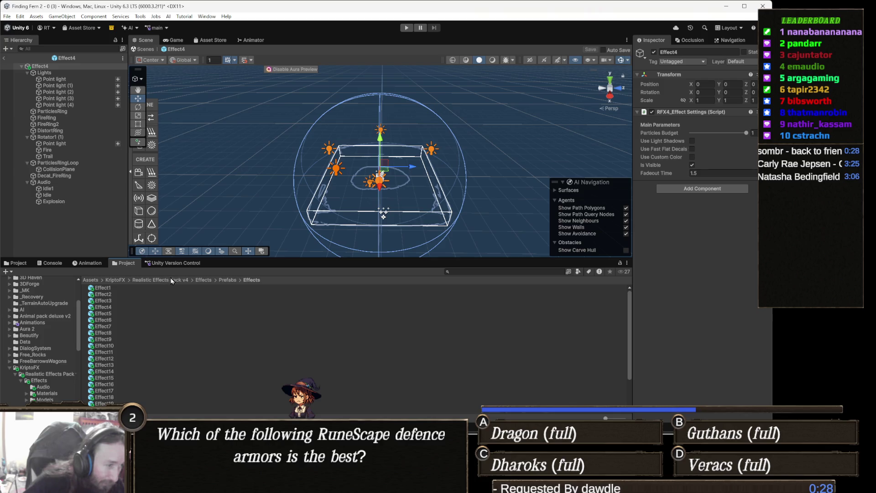
{"action": "left_click", "coordinate": [168, 280]}
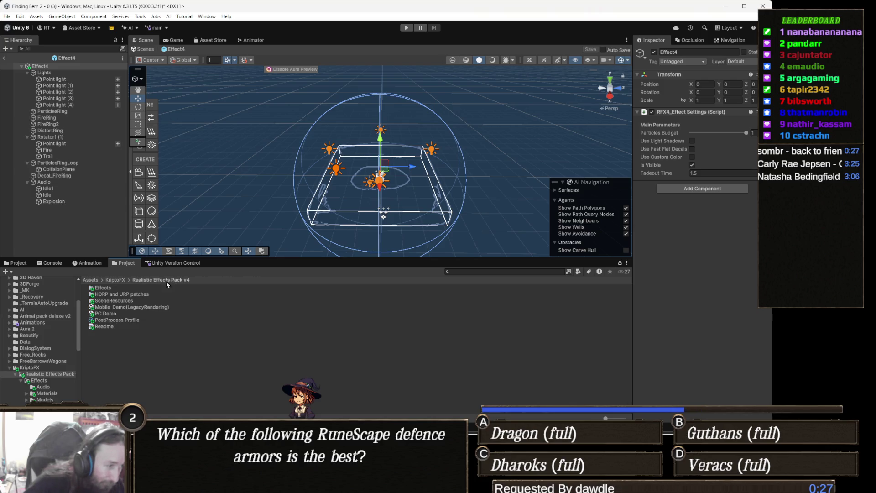
Open the PC Demo scene without saving the modified scene, and enter play mode
{"action": "double_click", "coordinate": [116, 314]}
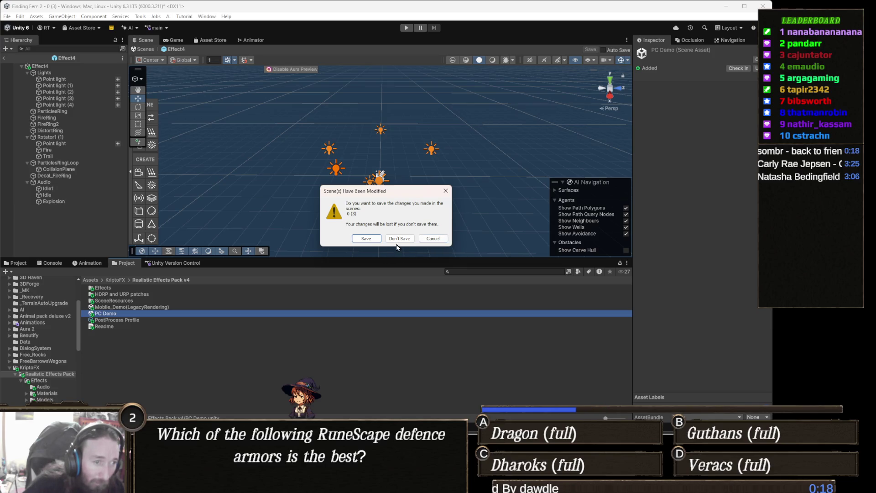
{"action": "left_click", "coordinate": [367, 239]}
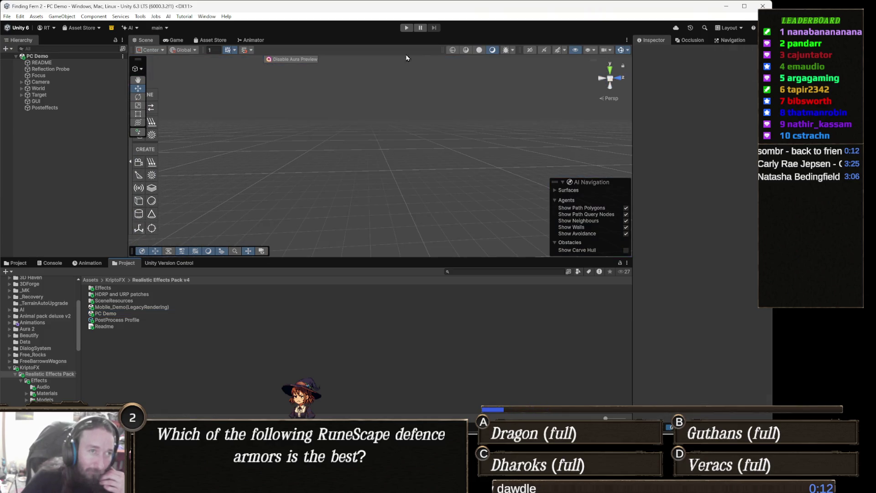
{"action": "left_click", "coordinate": [407, 29]}
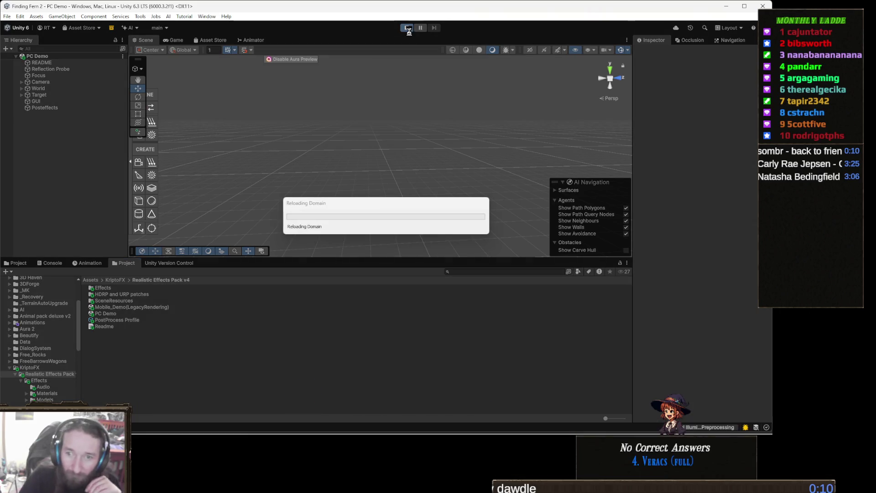
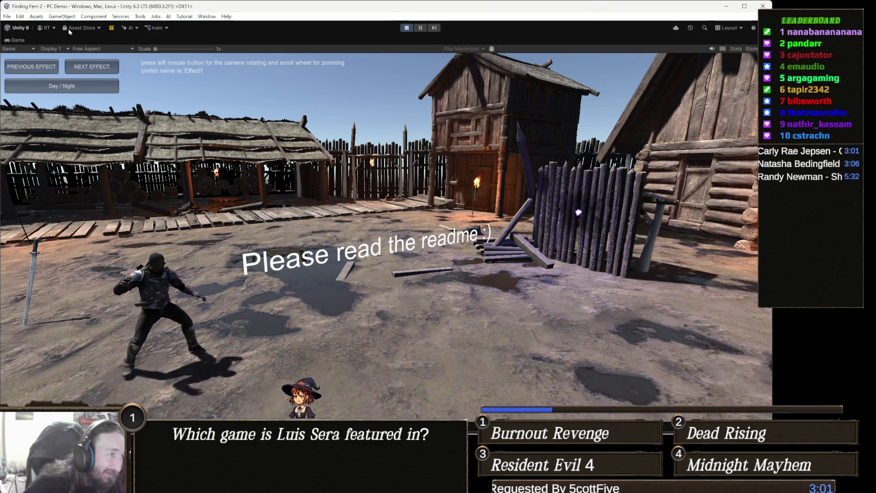
Step the play-mode demo through Effect2 up to Effect6 with NEXT EFFECT
{"action": "left_click", "coordinate": [93, 68]}
{"action": "left_click", "coordinate": [94, 68]}
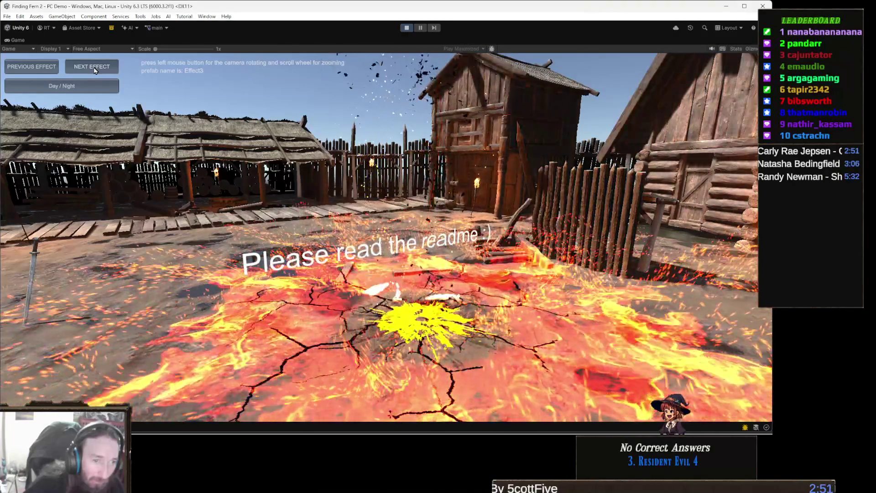
{"action": "left_click", "coordinate": [94, 69]}
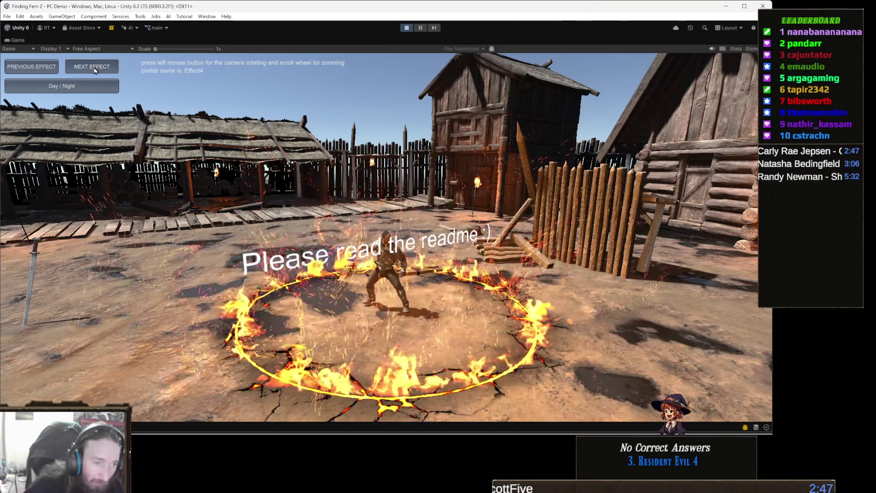
{"action": "left_click", "coordinate": [94, 68]}
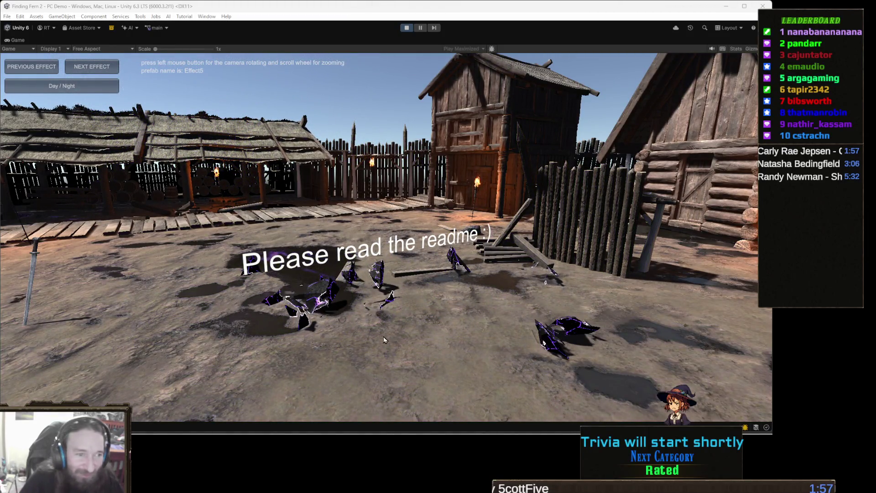
{"action": "left_click", "coordinate": [105, 67]}
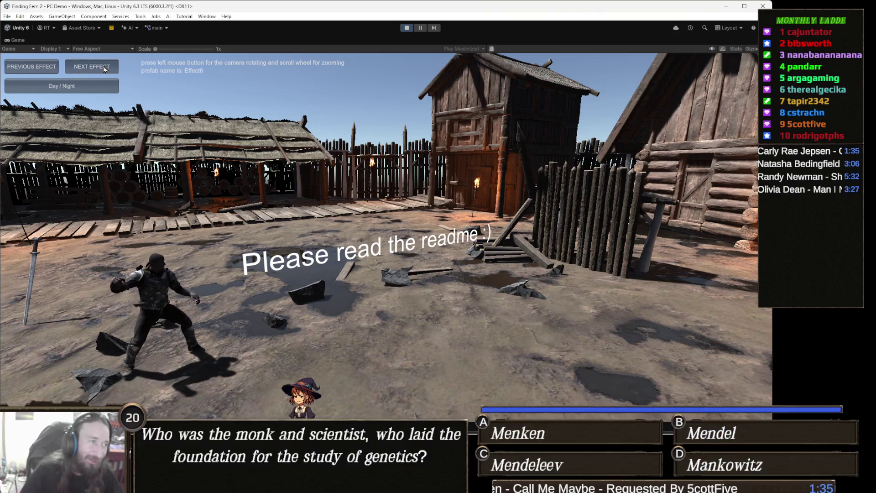
Advance the demo from Effect7 to Effect12, then switch the village scene to night
{"action": "left_click", "coordinate": [104, 69]}
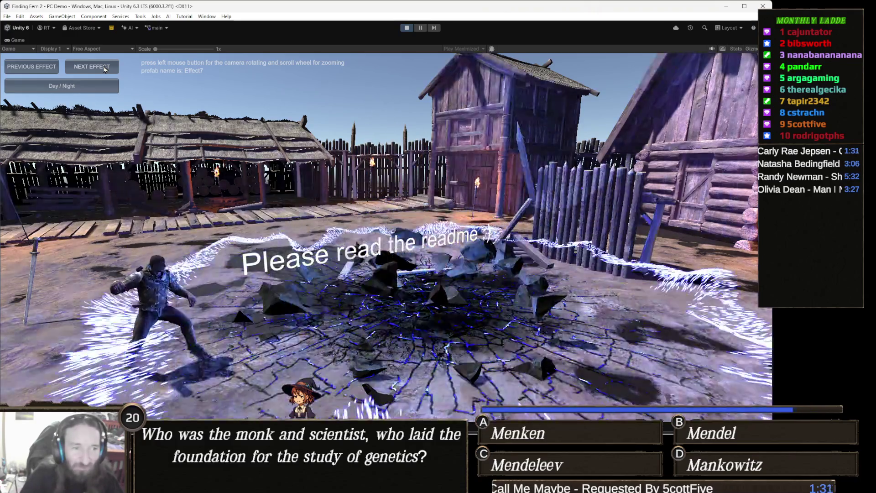
{"action": "left_click", "coordinate": [104, 68]}
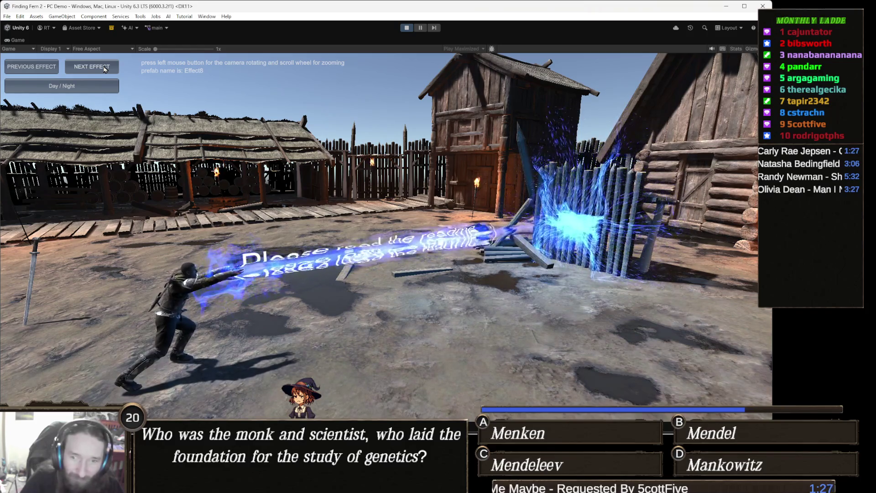
{"action": "left_click", "coordinate": [104, 69]}
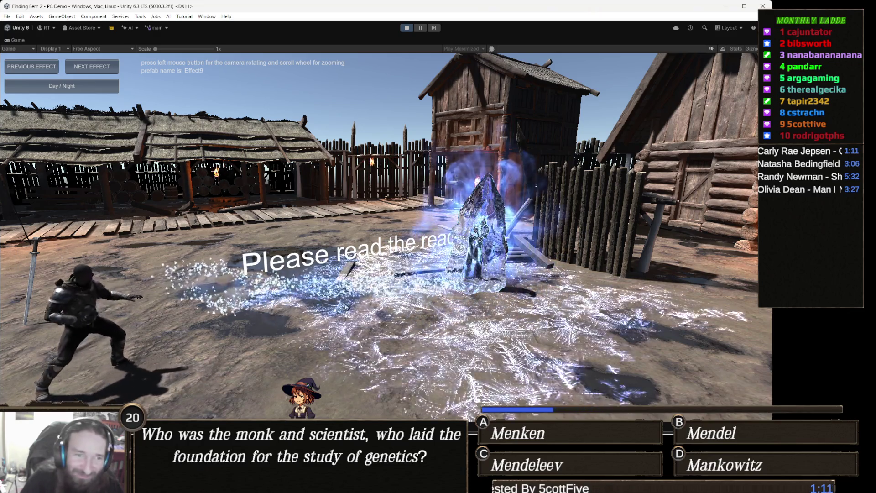
{"action": "left_click", "coordinate": [108, 64]}
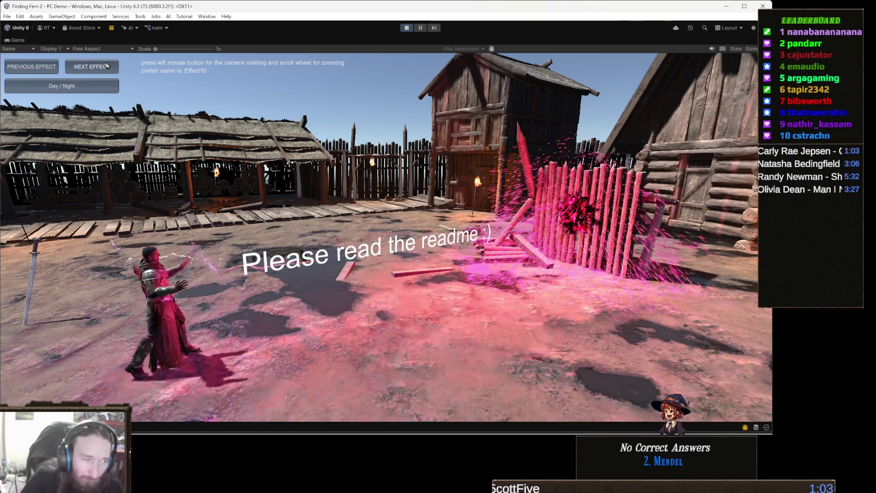
{"action": "left_click", "coordinate": [108, 65]}
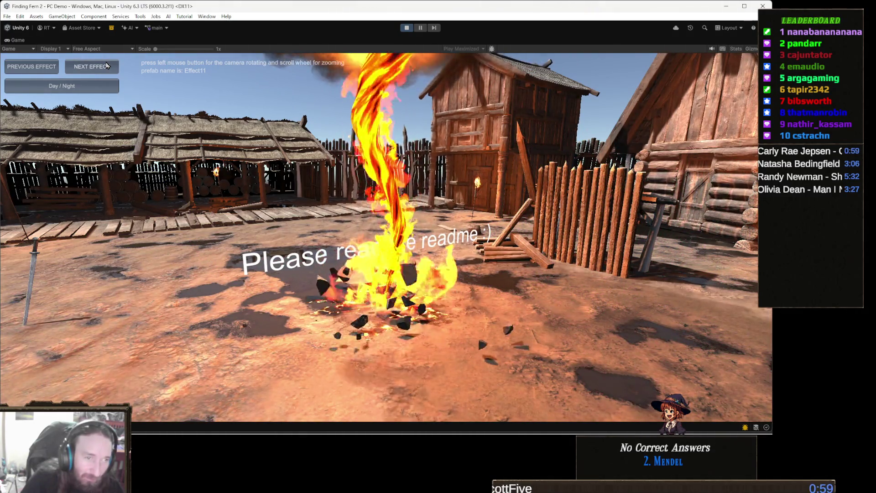
{"action": "left_click", "coordinate": [108, 65]}
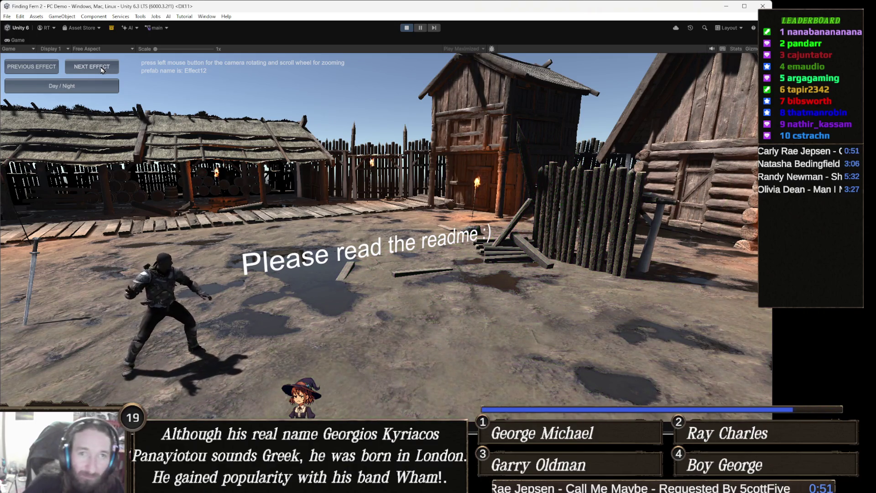
{"action": "left_click", "coordinate": [94, 87]}
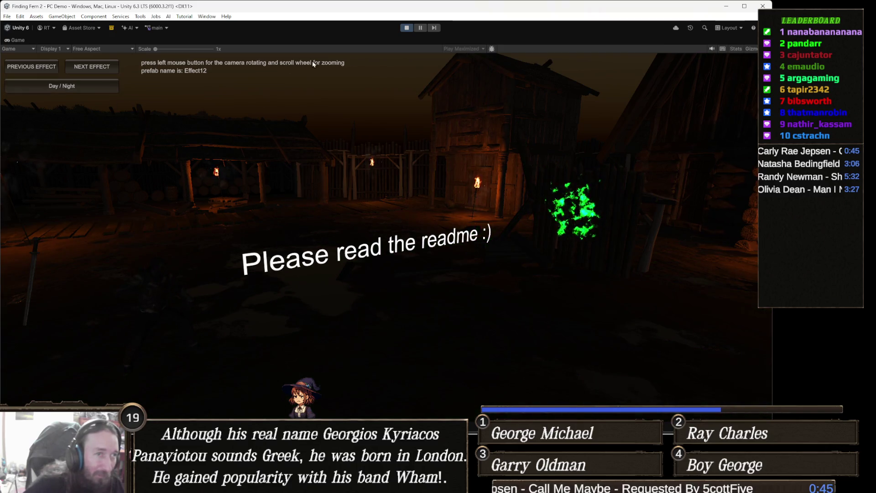
Stop play mode, then add an extra Inspector tab beside the Project window and close it
{"action": "left_click", "coordinate": [406, 28]}
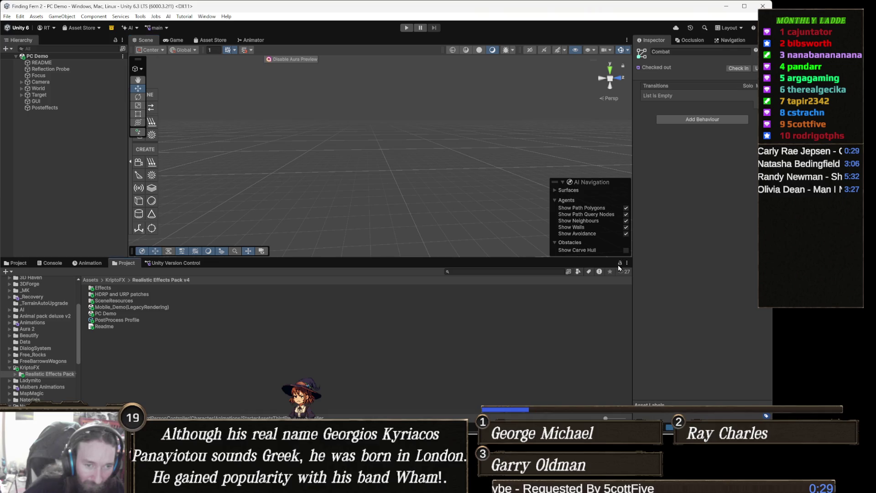
{"action": "right_click", "coordinate": [127, 265]}
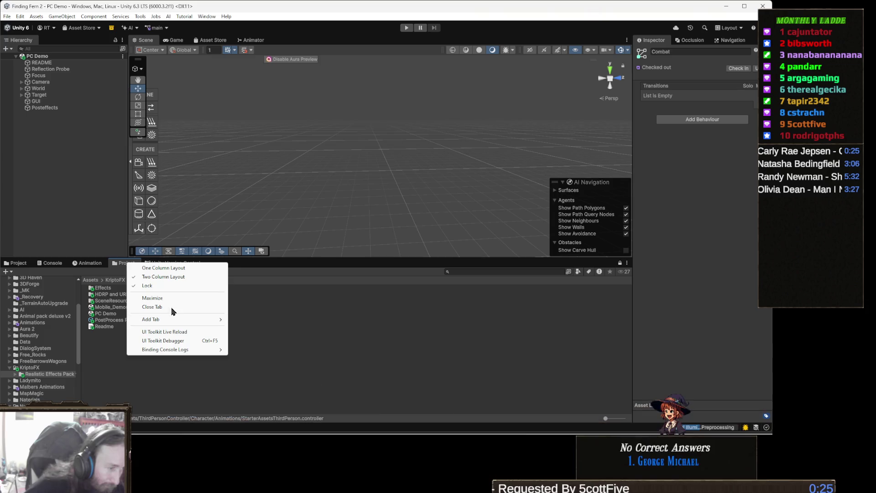
{"action": "mouse_move", "coordinate": [167, 321]}
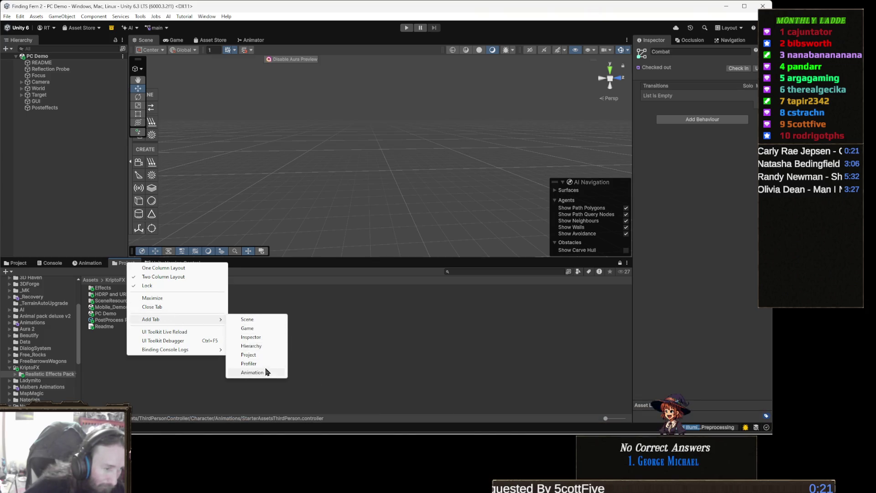
{"action": "left_click", "coordinate": [262, 337]}
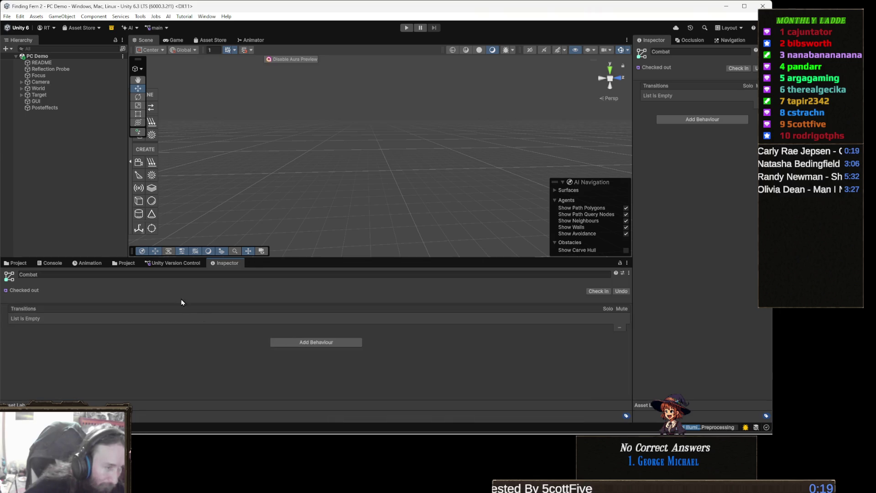
{"action": "right_click", "coordinate": [231, 264]}
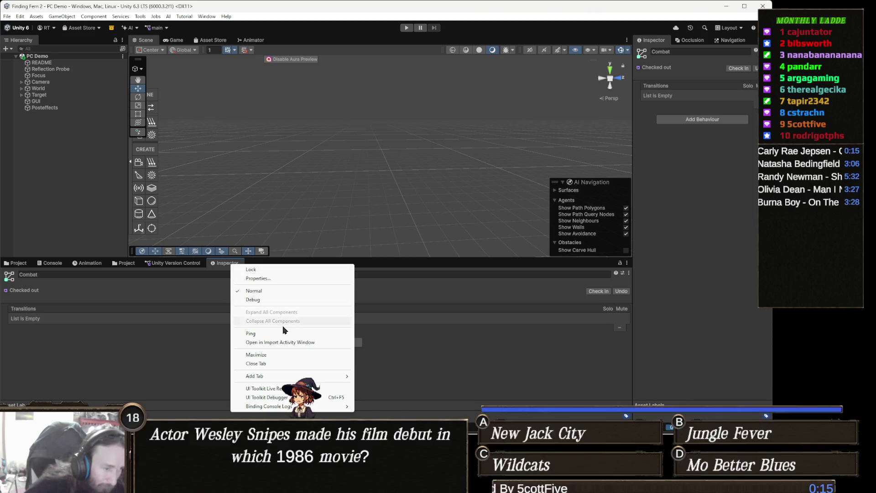
{"action": "left_click", "coordinate": [265, 365]}
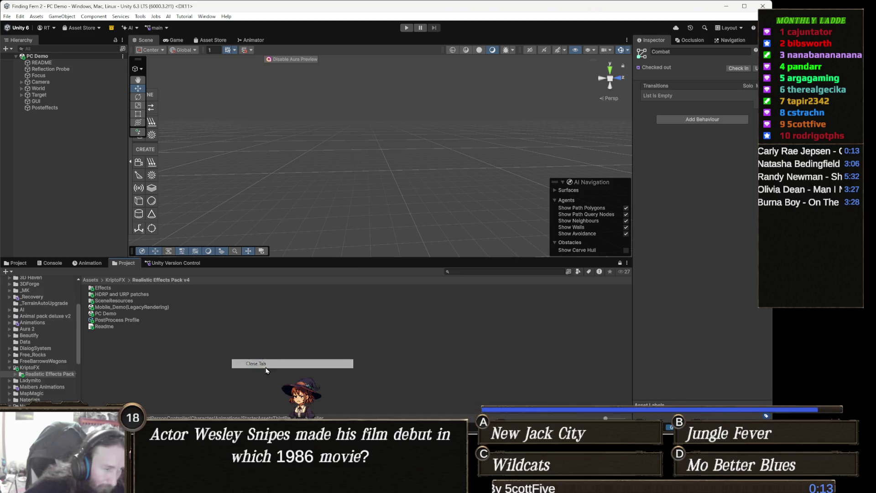
Add a second Project browser tab next to the existing one
{"action": "right_click", "coordinate": [123, 265]}
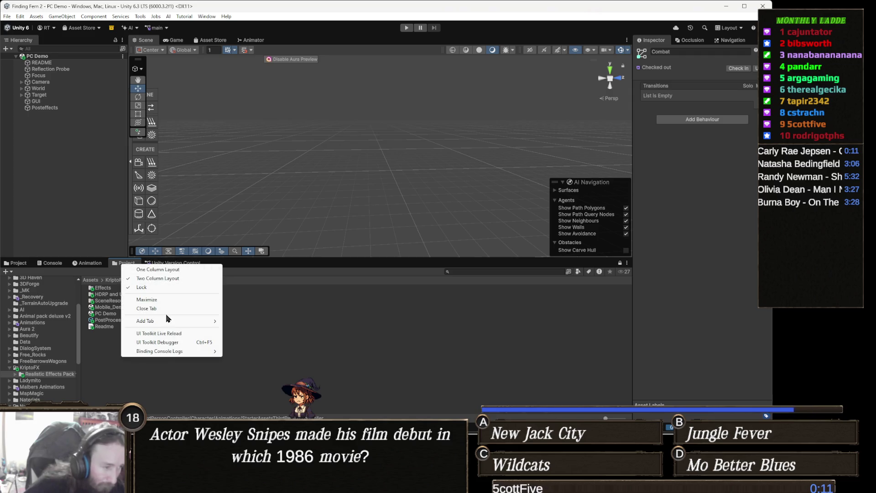
{"action": "mouse_move", "coordinate": [168, 321]}
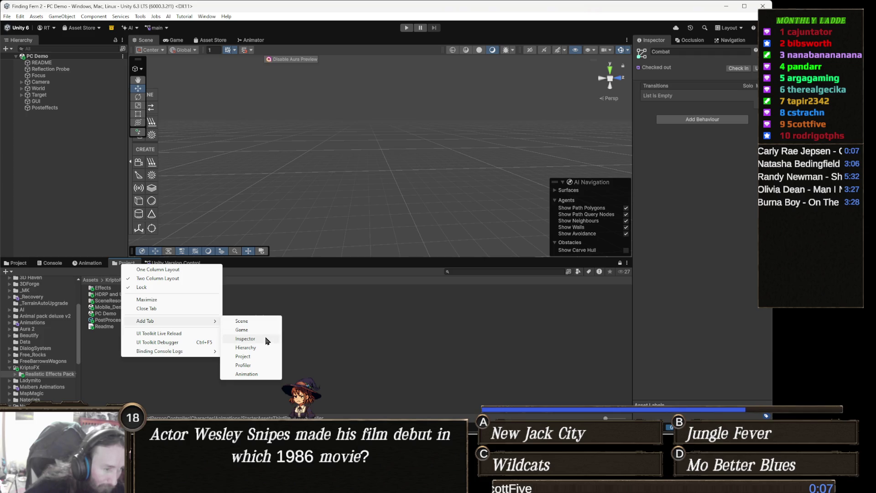
{"action": "left_click", "coordinate": [253, 357]}
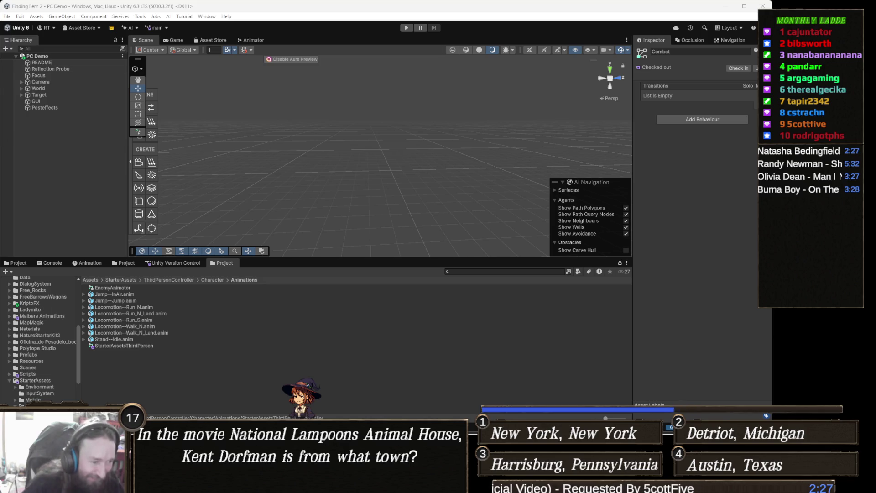
Check running programs in Task Manager, then dismiss it
{"action": "mouse_move", "coordinate": [250, 484]}
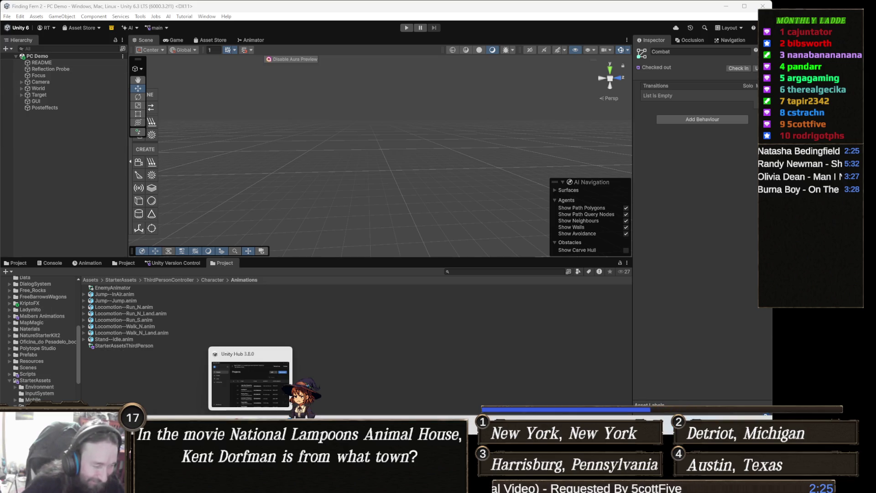
{"action": "left_click", "coordinate": [256, 484]}
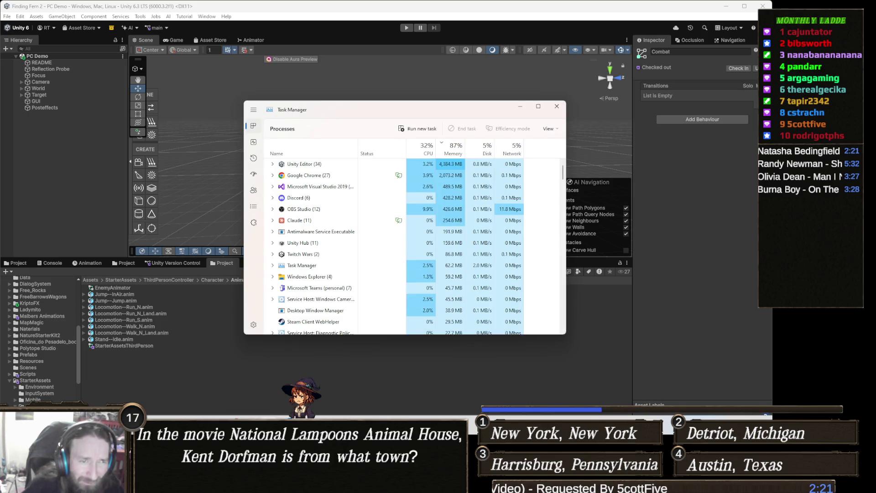
{"action": "left_click", "coordinate": [206, 299]}
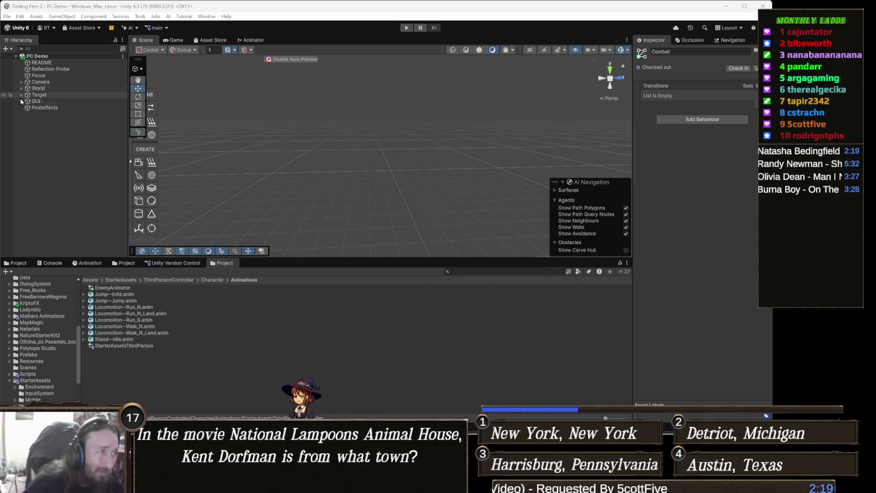
Save the project and close the Unity Editor without saving scene changes
{"action": "left_click", "coordinate": [5, 17]}
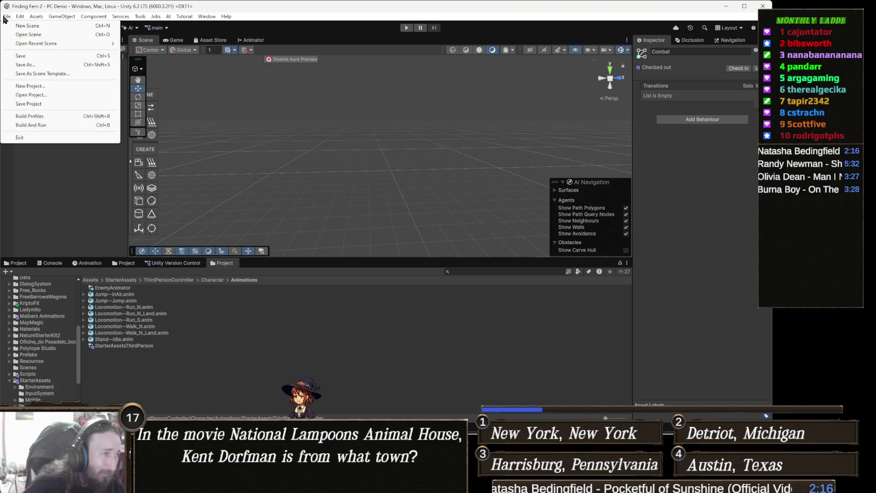
{"action": "left_click", "coordinate": [31, 104]}
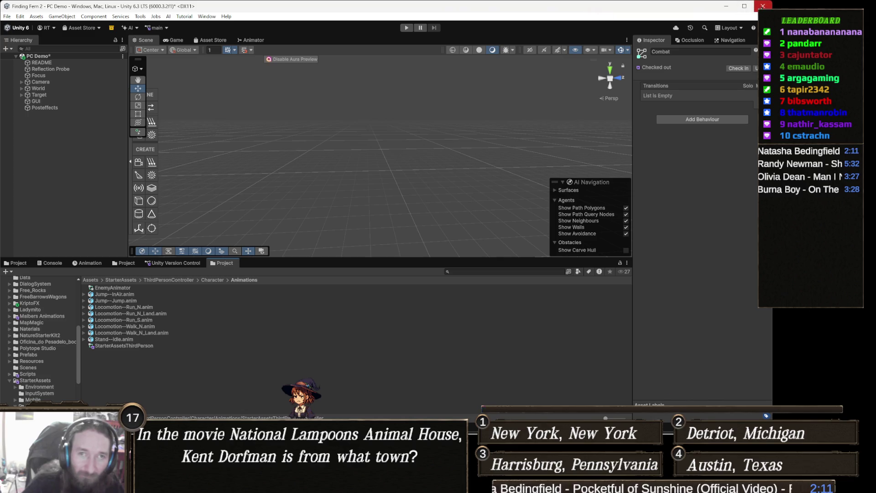
{"action": "left_click", "coordinate": [763, 6]}
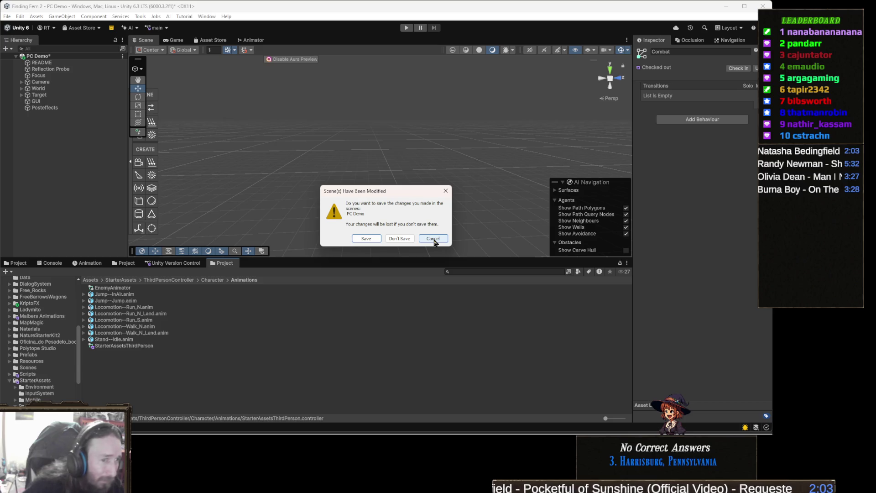
{"action": "left_click", "coordinate": [407, 241]}
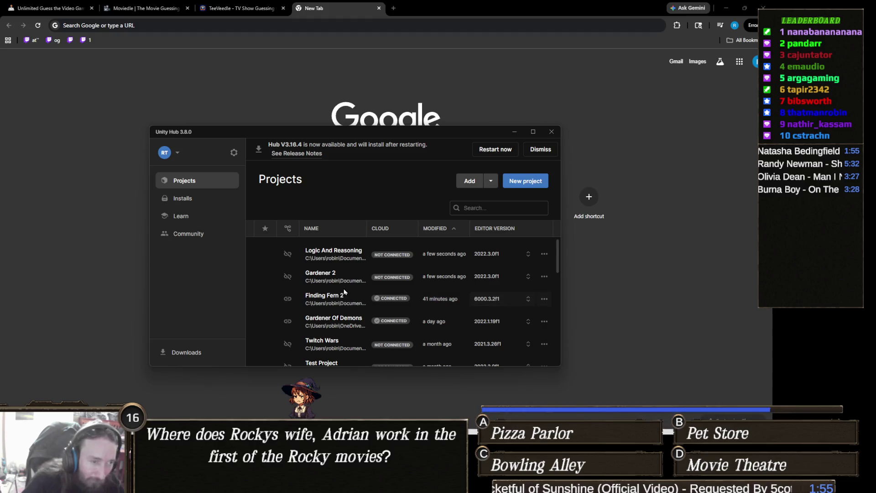
Open the Twitch Wars project from Unity Hub's Projects list
{"action": "scroll", "coordinate": [364, 295], "scroll_direction": "down", "scroll_amount": 2}
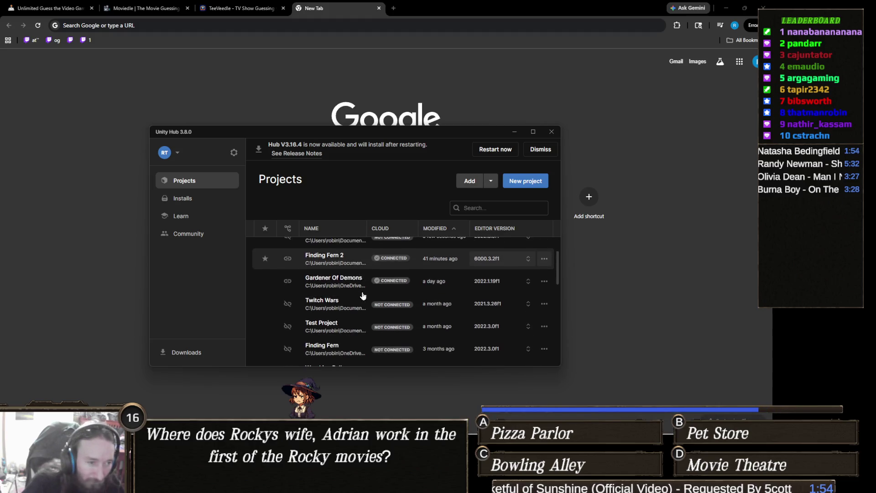
{"action": "left_click", "coordinate": [337, 309]}
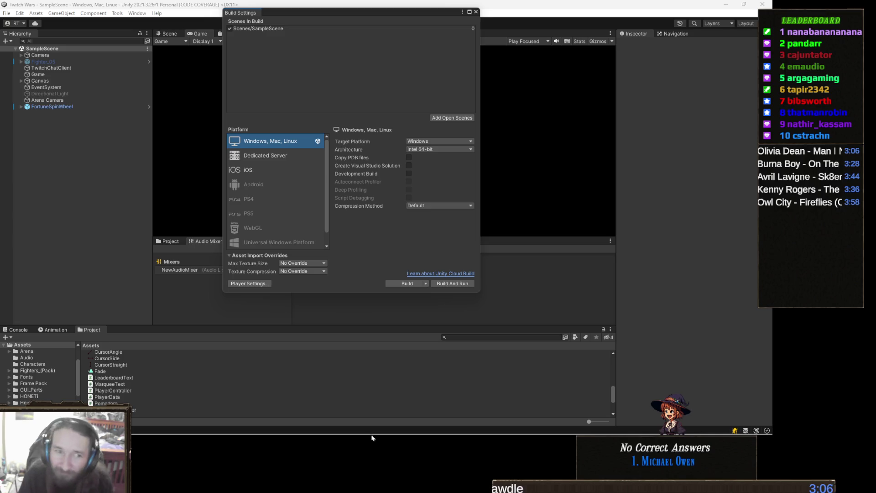
{"action": "mouse_move", "coordinate": [2, 434]}
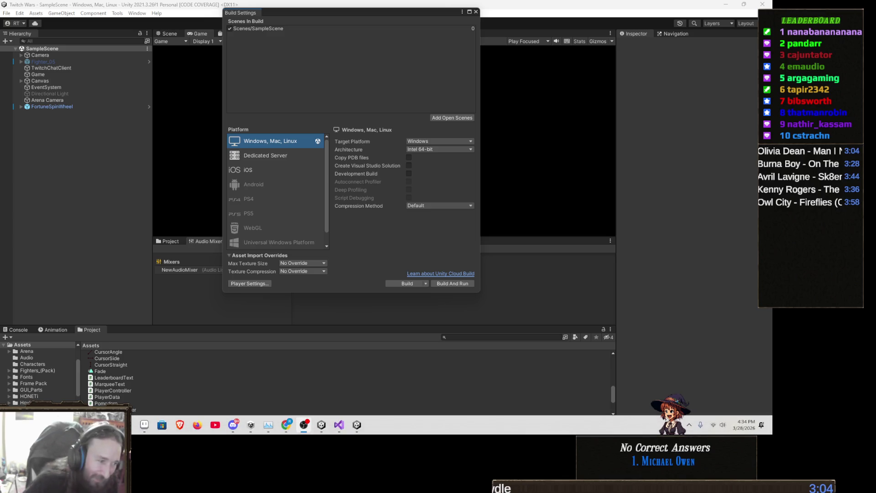
{"action": "mouse_move", "coordinate": [126, 424]}
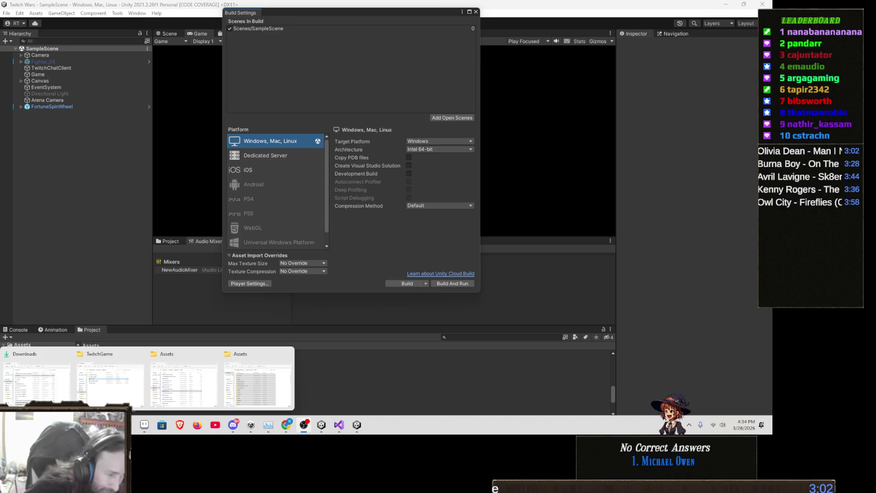
Refresh the Downloads folder to see today's WAV files, then return to Unity
{"action": "left_click", "coordinate": [59, 380]}
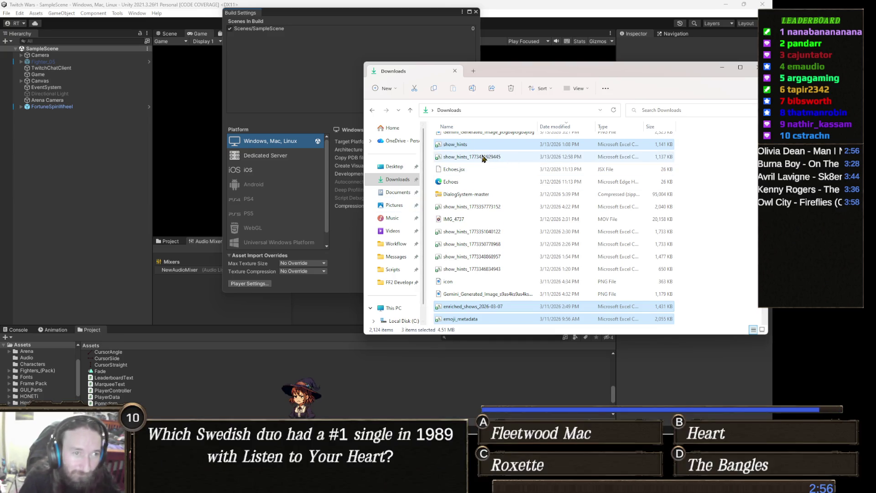
{"action": "left_click", "coordinate": [392, 180]}
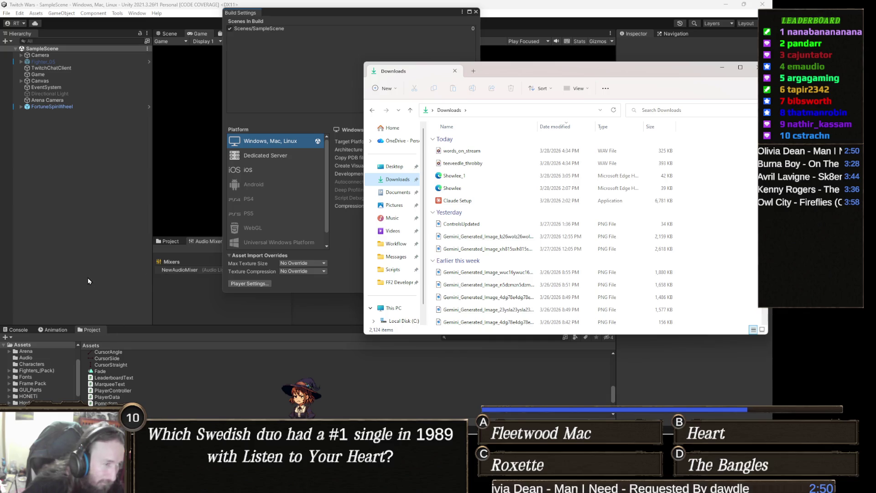
{"action": "left_click", "coordinate": [92, 303]}
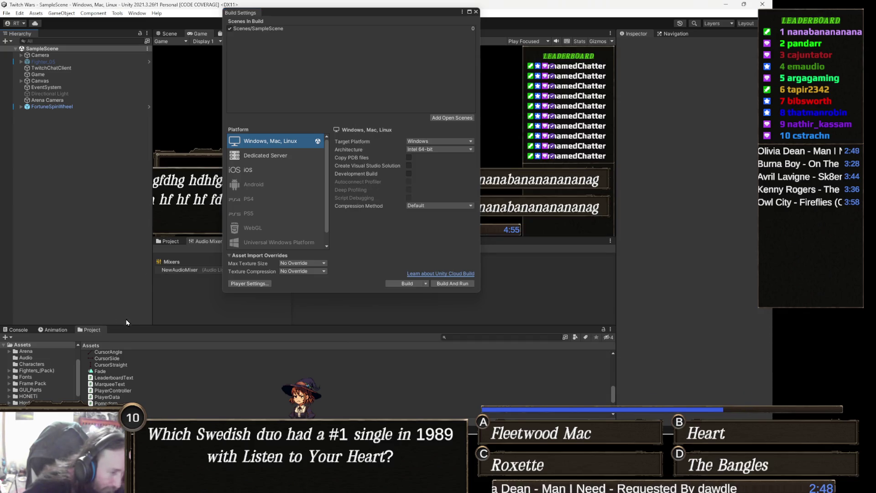
Select TwitchChatClient, then Game in the Hierarchy, and close Build Settings
{"action": "scroll", "coordinate": [88, 349], "scroll_direction": "up", "scroll_amount": 2}
{"action": "scroll", "coordinate": [100, 361], "scroll_direction": "up", "scroll_amount": 3}
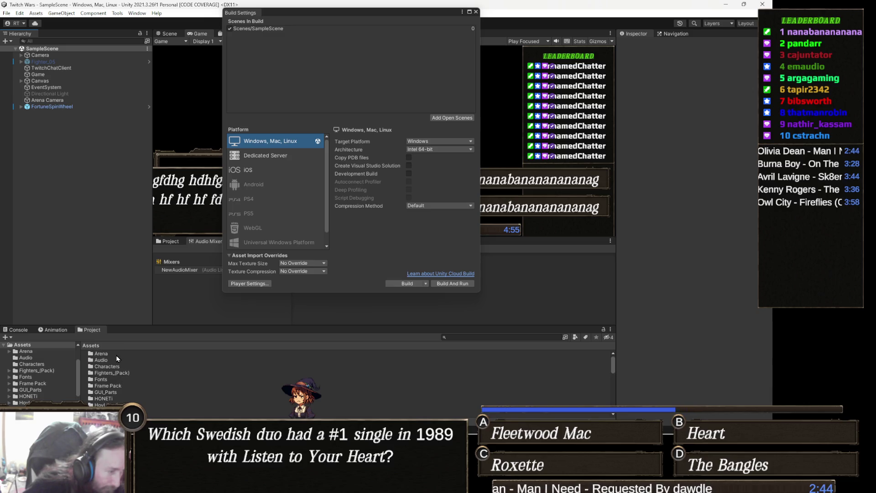
{"action": "scroll", "coordinate": [121, 363], "scroll_direction": "down", "scroll_amount": 5}
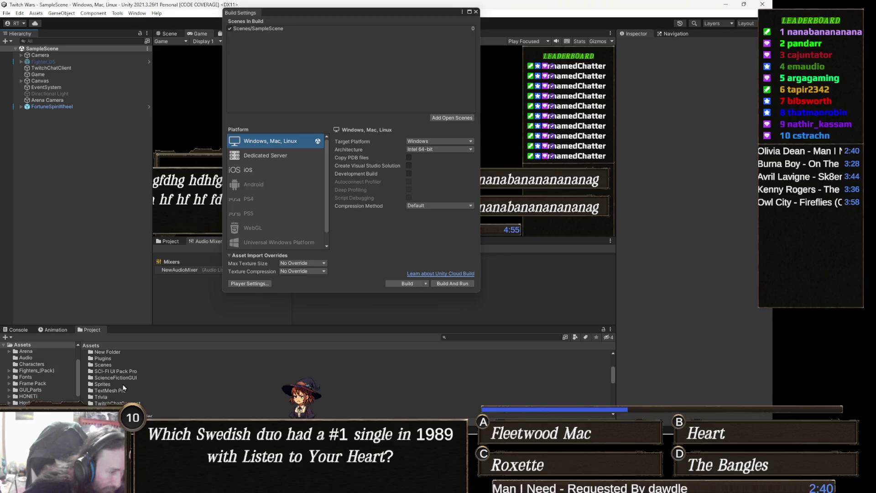
{"action": "scroll", "coordinate": [124, 388], "scroll_direction": "down", "scroll_amount": 2}
{"action": "scroll", "coordinate": [130, 386], "scroll_direction": "down", "scroll_amount": 2}
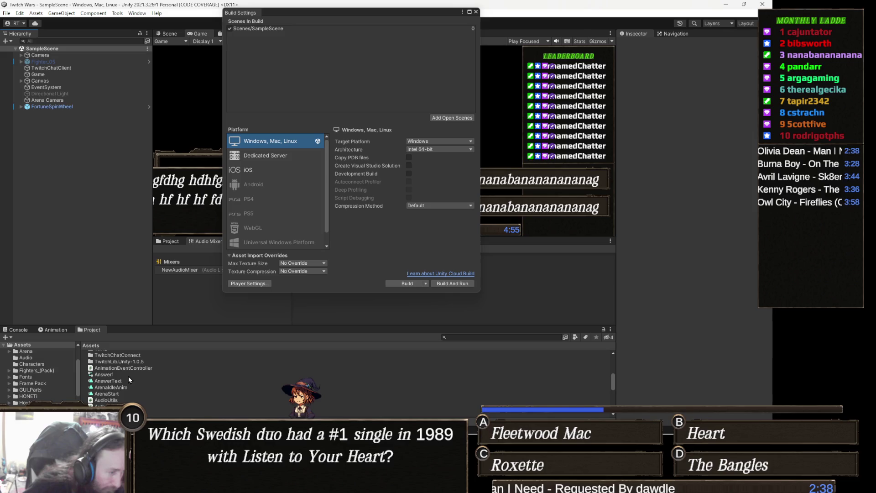
{"action": "left_click", "coordinate": [52, 67]}
{"action": "left_click", "coordinate": [65, 75]}
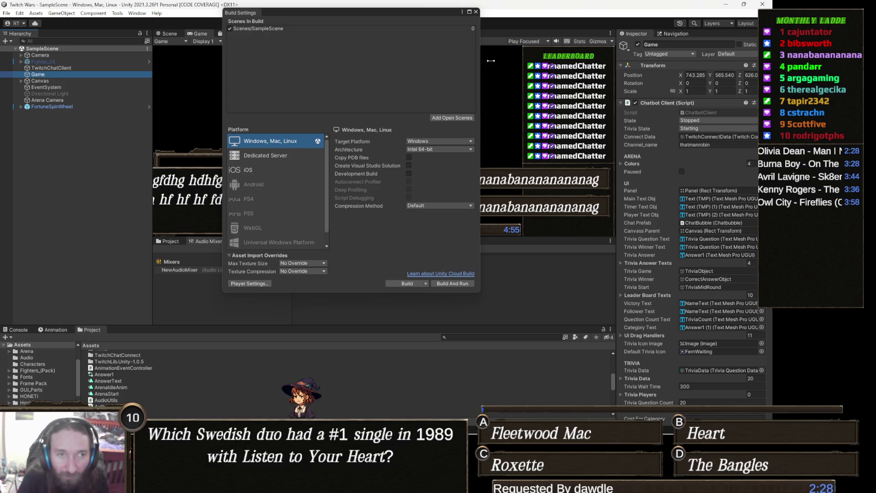
{"action": "left_click", "coordinate": [476, 12]}
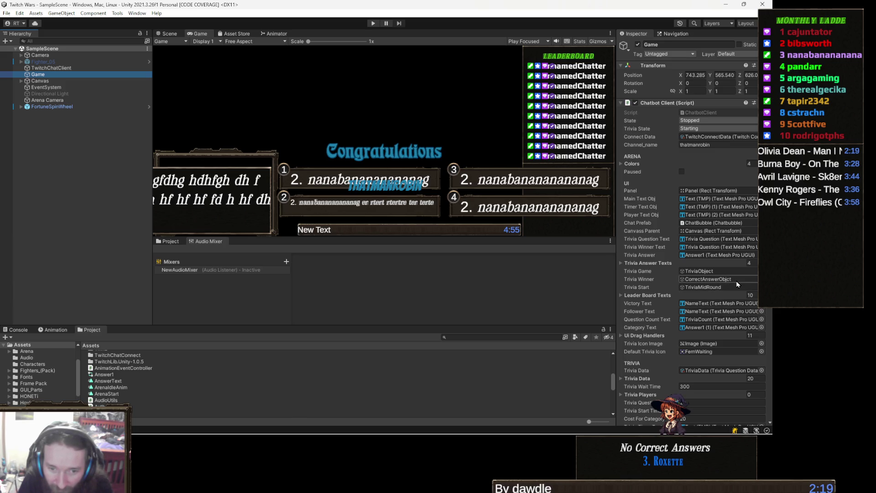
Collapse Queued Song Texts and select FortuneSpinWheel to list its six reward entries
{"action": "scroll", "coordinate": [736, 283], "scroll_direction": "down", "scroll_amount": 15}
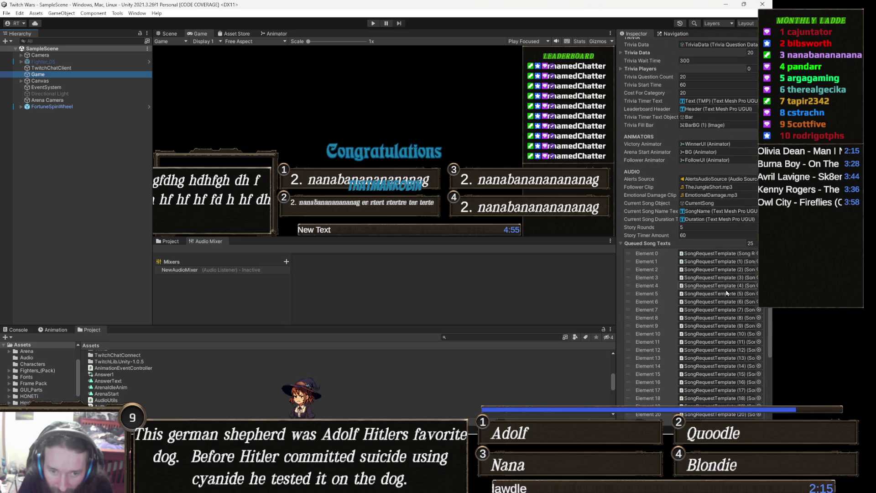
{"action": "left_click", "coordinate": [659, 244]}
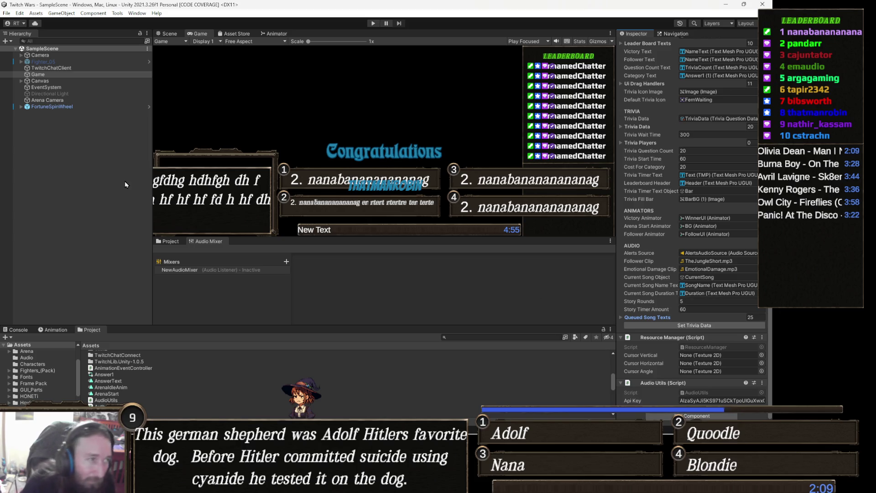
{"action": "left_click", "coordinate": [50, 106]}
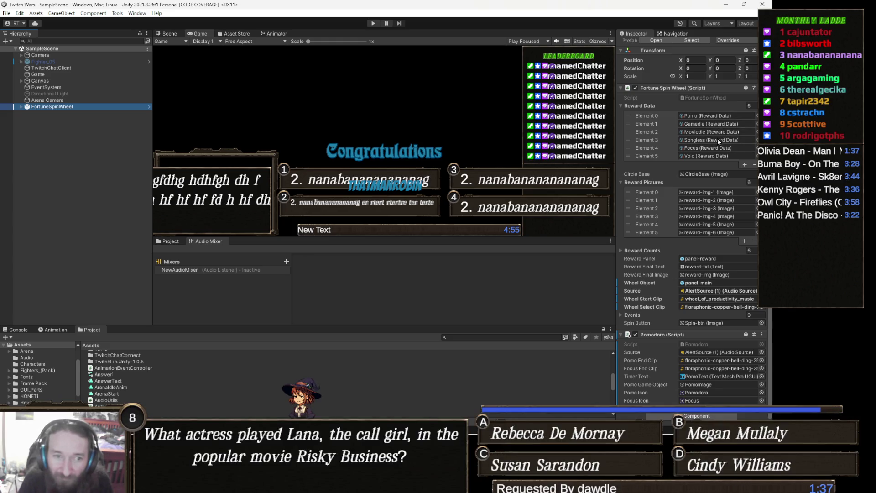
Open the Songless reward asset and locate its songless clip in the Sounds folder
{"action": "left_click", "coordinate": [718, 138]}
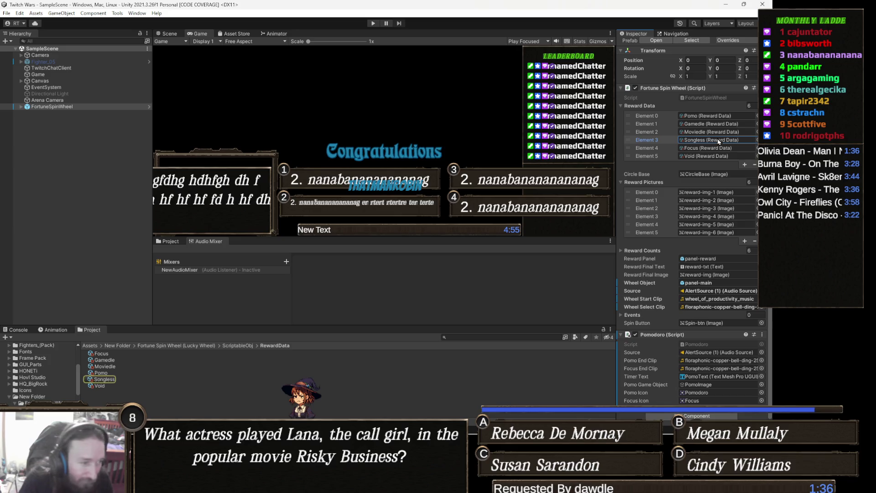
{"action": "left_click", "coordinate": [109, 380]}
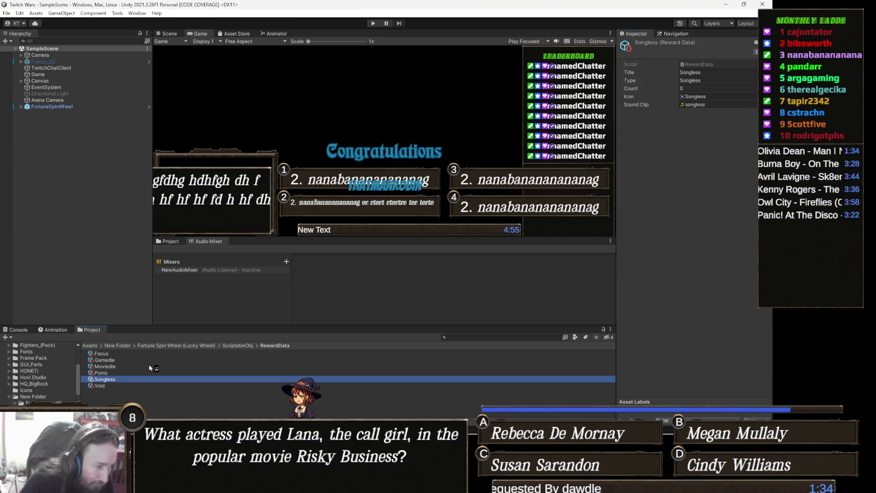
{"action": "left_click", "coordinate": [708, 104]}
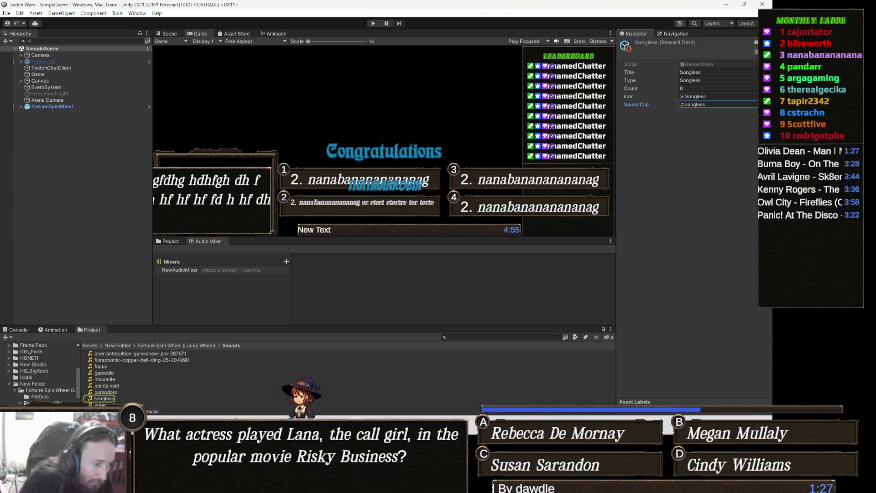
{"action": "mouse_move", "coordinate": [91, 483]}
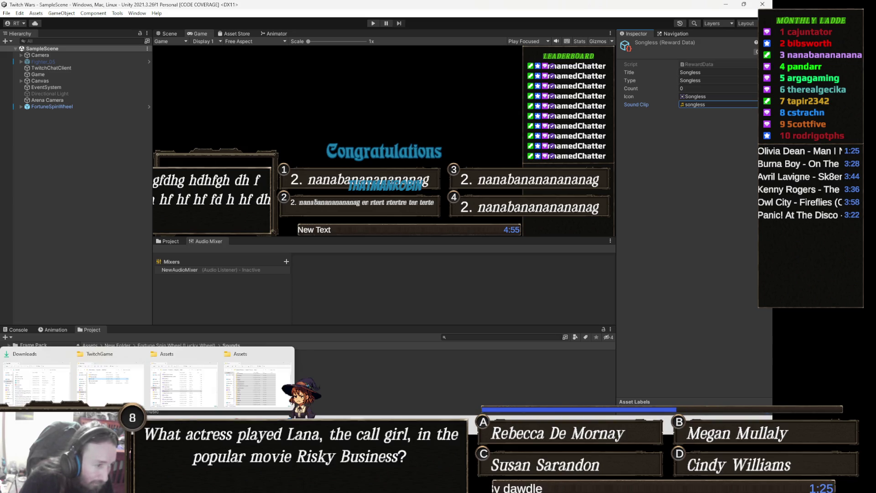
Drag words_on_stream and teeveedle_throbby WAVs from Downloads into Unity's Sounds folder
{"action": "left_click", "coordinate": [23, 365]}
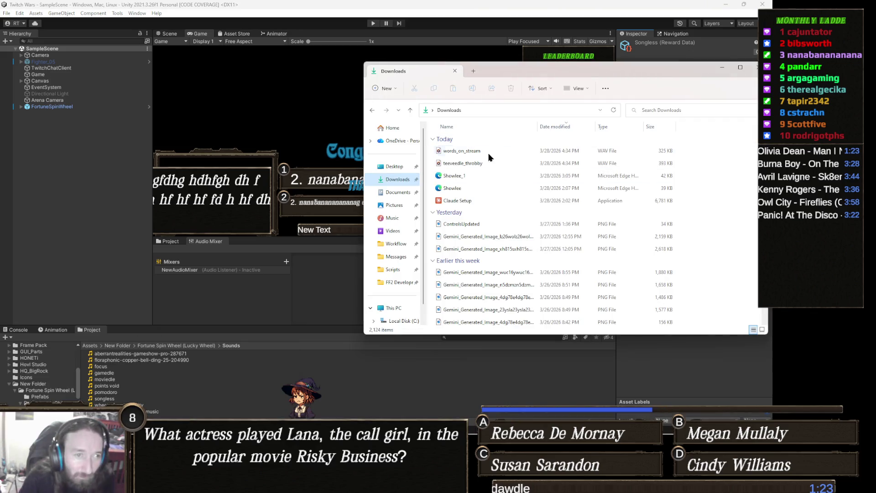
{"action": "left_click", "coordinate": [470, 151]}
{"action": "left_click", "coordinate": [483, 165], "text": "shift"}
{"action": "mouse_move", "coordinate": [483, 165]}
{"action": "left_mouse_down"}
{"action": "mouse_move", "coordinate": [203, 395]}
{"action": "mouse_move", "coordinate": [178, 383]}
{"action": "left_mouse_up"}
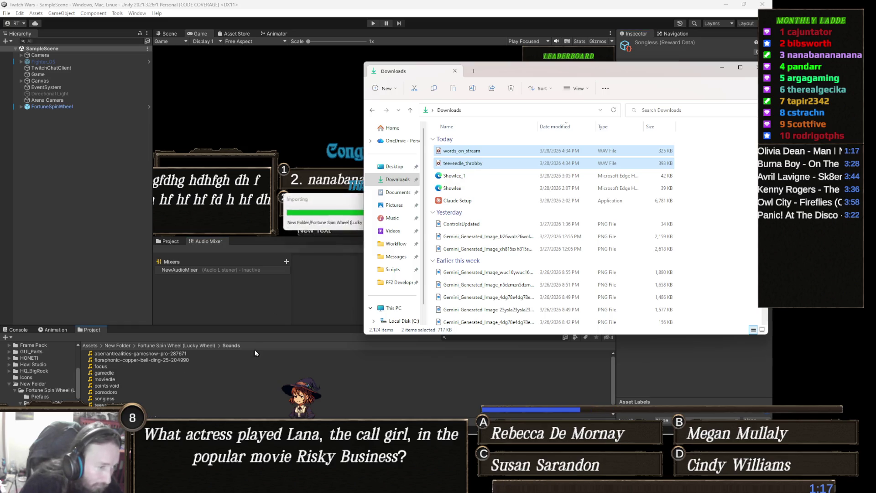
{"action": "left_click", "coordinate": [267, 340]}
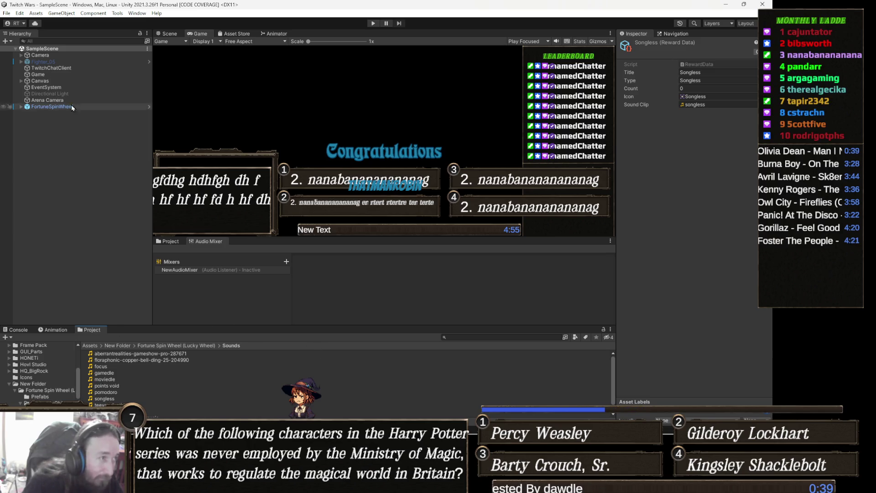
Open the Moviedle reward asset from the spin wheel's Element 2 and enlarge the game view
{"action": "left_click", "coordinate": [51, 106]}
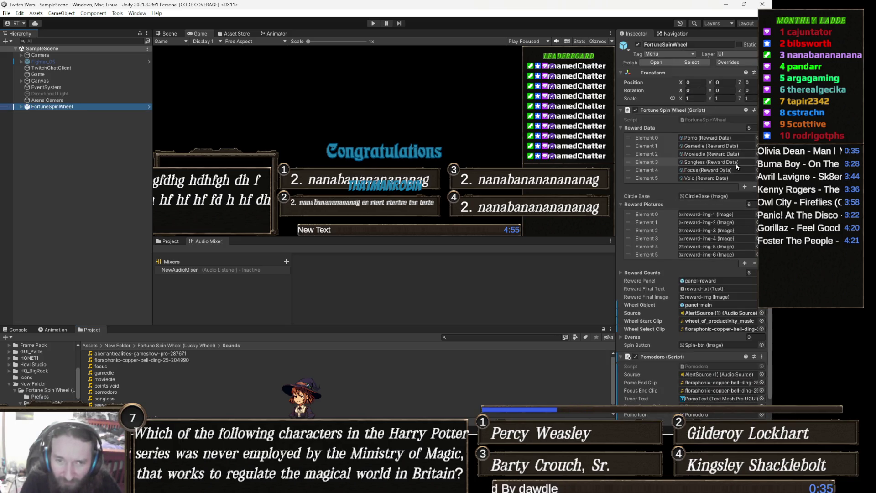
{"action": "left_click", "coordinate": [723, 156]}
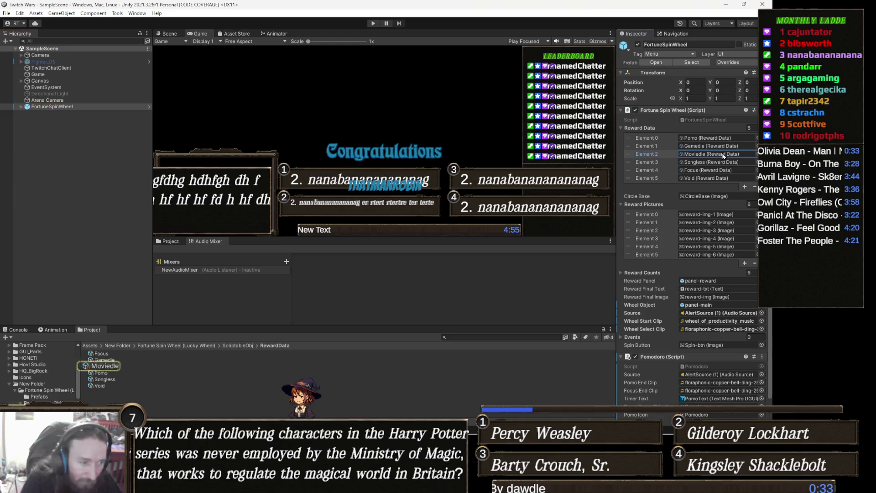
{"action": "left_click", "coordinate": [190, 367]}
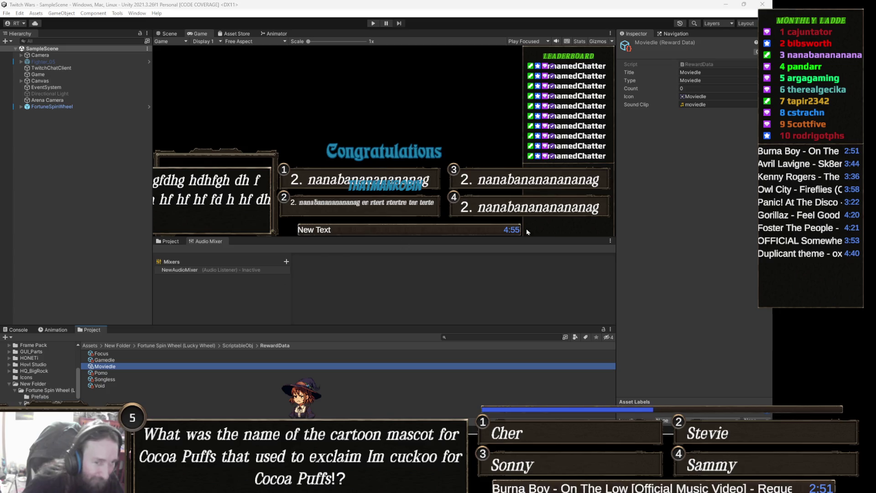
{"action": "left_click_drag", "start_coordinate": [467, 236], "coordinate": [467, 280]}
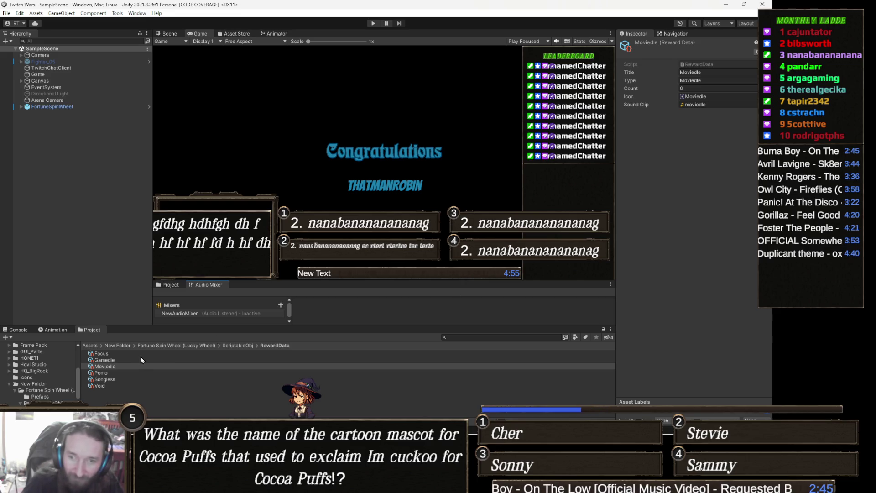
Select Moviedle.asset, locate its Moviedle icon sprite, then bring Aseprite to the front
{"action": "left_click", "coordinate": [119, 367]}
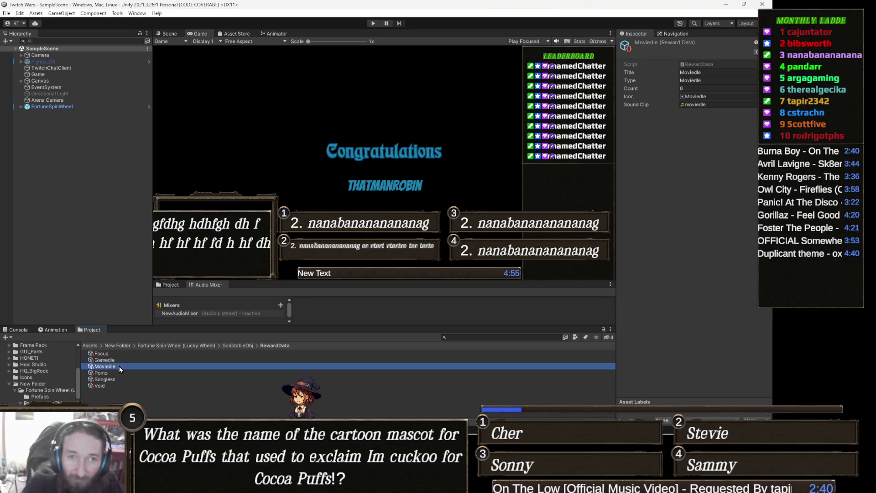
{"action": "left_click", "coordinate": [707, 97]}
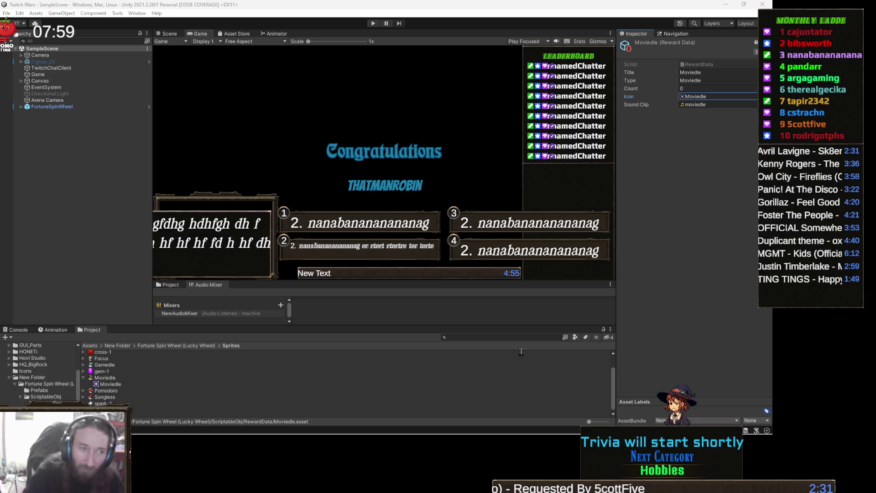
{"action": "mouse_move", "coordinate": [320, 435]}
{"action": "left_click", "coordinate": [144, 424]}
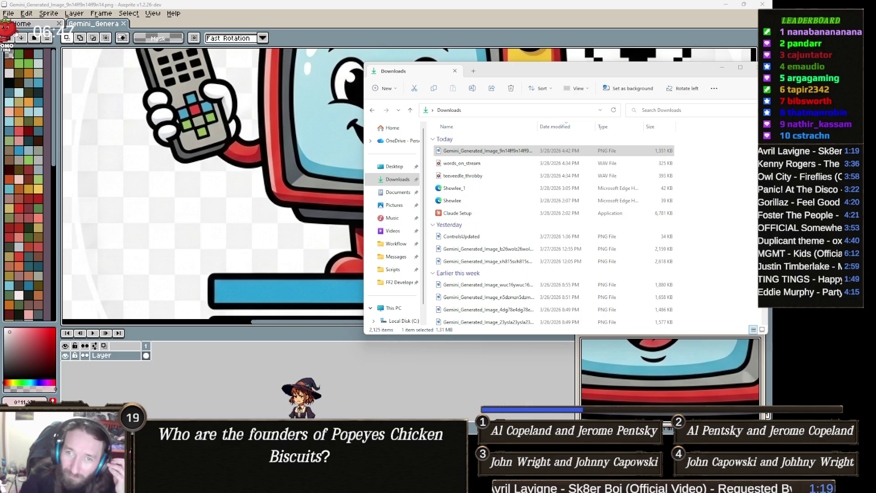
Bring the Aseprite TV mascot artwork in front of the Downloads folder
{"action": "left_click", "coordinate": [359, 383]}
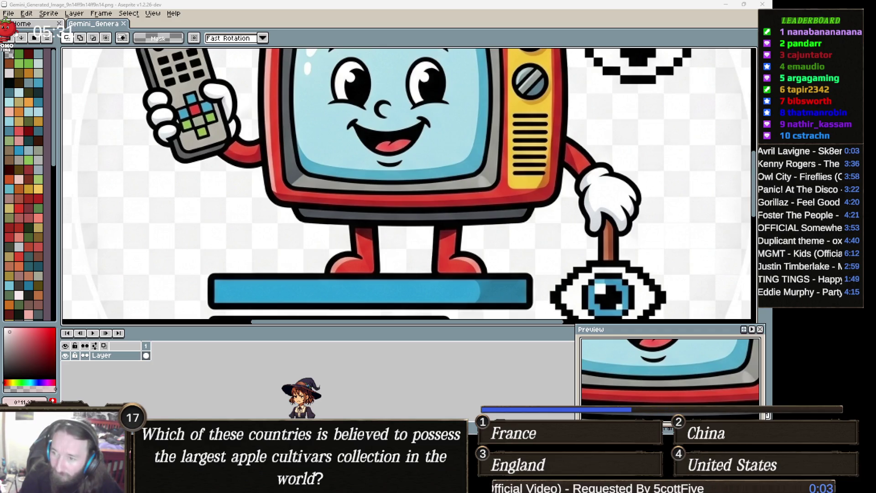
Zoom out to view the whole TEEVEEDLE TIME mascot canvas
{"action": "scroll", "coordinate": [407, 189], "scroll_direction": "down", "scroll_amount": 3}
{"action": "scroll", "coordinate": [407, 188], "scroll_direction": "down", "scroll_amount": 1}
Magic Wand the leftover background and the black fill inside the D, and delete them
{"action": "key", "text": "w"}
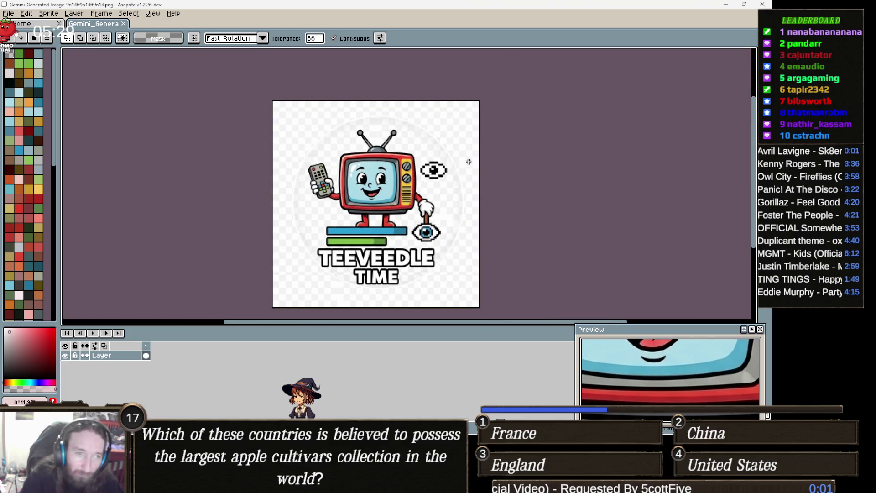
{"action": "left_click", "coordinate": [473, 152]}
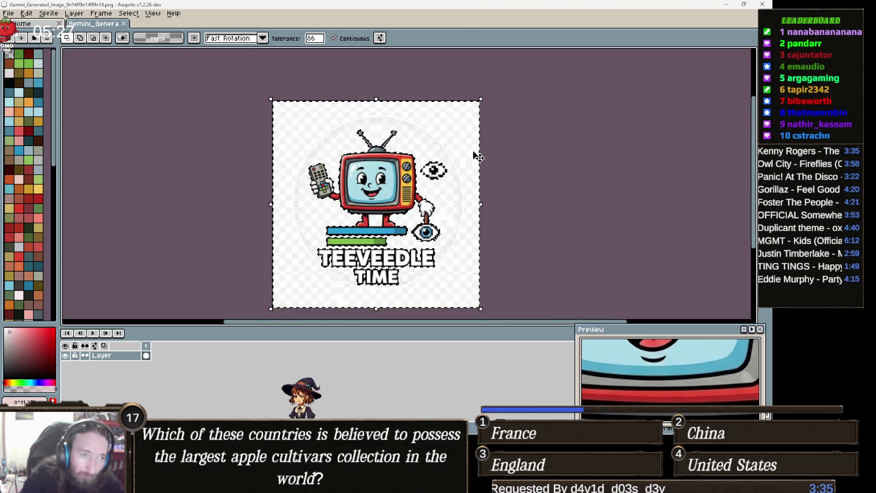
{"action": "scroll", "coordinate": [478, 157], "scroll_direction": "up", "scroll_amount": 3}
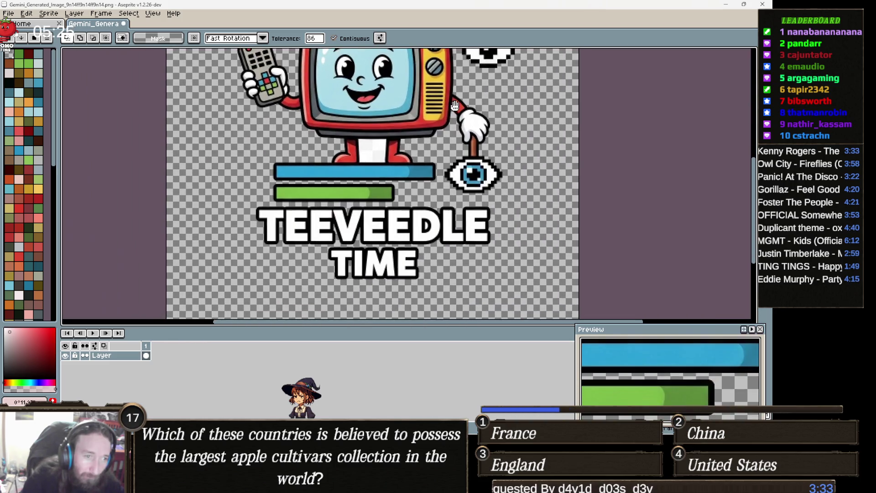
{"action": "scroll", "coordinate": [394, 262], "scroll_direction": "up", "scroll_amount": 2}
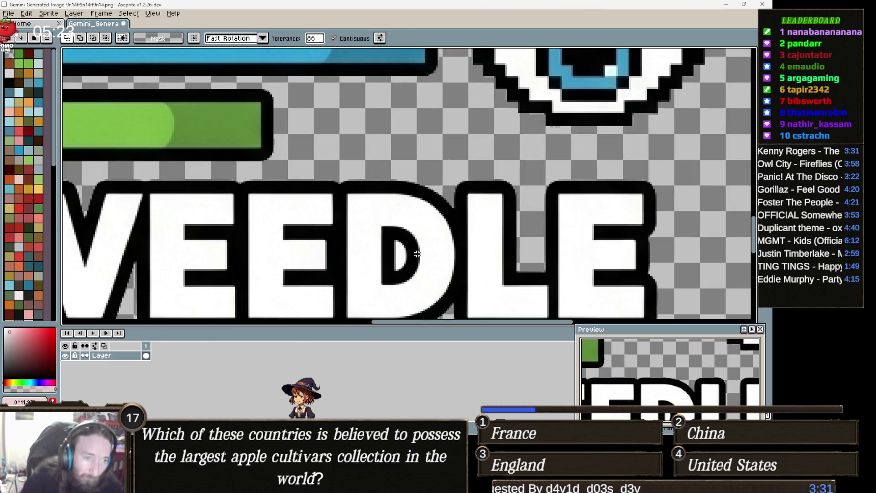
{"action": "left_click", "coordinate": [413, 253]}
{"action": "key", "text": "Delete"}
{"action": "scroll", "coordinate": [429, 255], "scroll_direction": "down", "scroll_amount": 5}
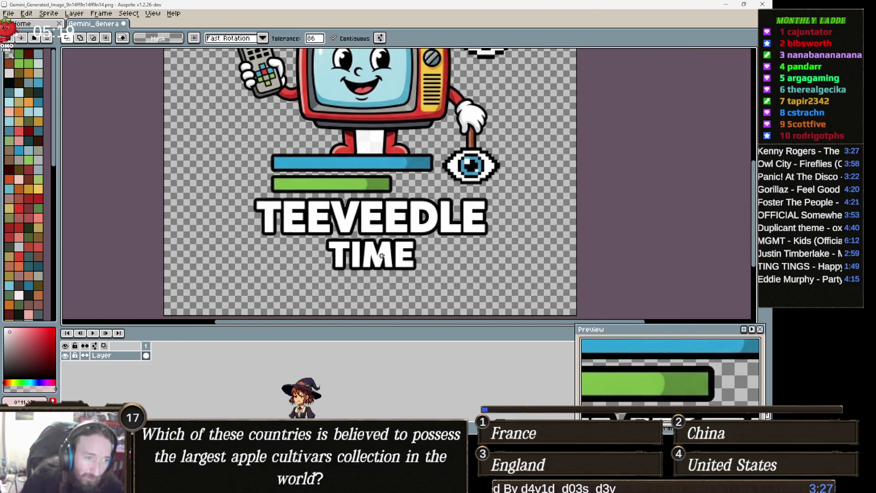
{"action": "left_click_drag", "start_coordinate": [432, 215], "coordinate": [417, 233]}
{"action": "scroll", "coordinate": [393, 247], "scroll_direction": "down", "scroll_amount": 1}
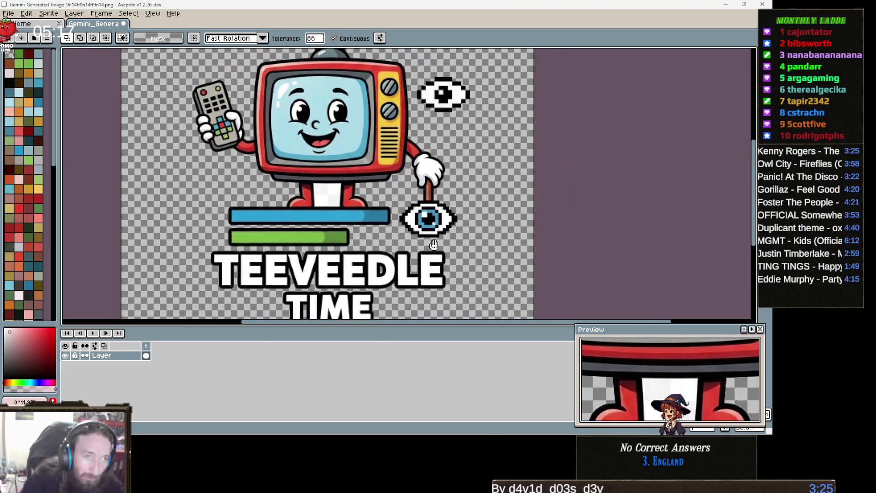
{"action": "scroll", "coordinate": [445, 223], "scroll_direction": "down", "scroll_amount": 1}
{"action": "scroll", "coordinate": [500, 149], "scroll_direction": "up", "scroll_amount": 1}
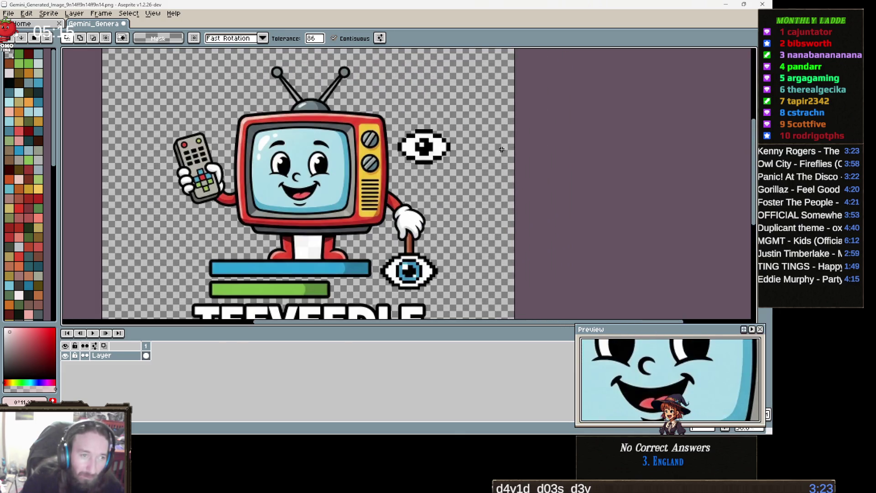
{"action": "scroll", "coordinate": [452, 136], "scroll_direction": "up", "scroll_amount": 1}
Lasso and delete the stray pixel eye near the top, then switch to Gemini
{"action": "key", "text": "q"}
{"action": "mouse_move", "coordinate": [470, 142]}
{"action": "left_mouse_down"}
{"action": "mouse_move", "coordinate": [461, 187]}
{"action": "mouse_move", "coordinate": [390, 222]}
{"action": "mouse_move", "coordinate": [352, 209]}
{"action": "mouse_move", "coordinate": [354, 200]}
{"action": "mouse_move", "coordinate": [329, 172]}
{"action": "mouse_move", "coordinate": [365, 88]}
{"action": "mouse_move", "coordinate": [496, 141]}
{"action": "mouse_move", "coordinate": [489, 138]}
{"action": "left_mouse_up"}
{"action": "key", "text": "Delete"}
{"action": "scroll", "coordinate": [488, 137], "scroll_direction": "down", "scroll_amount": 2}
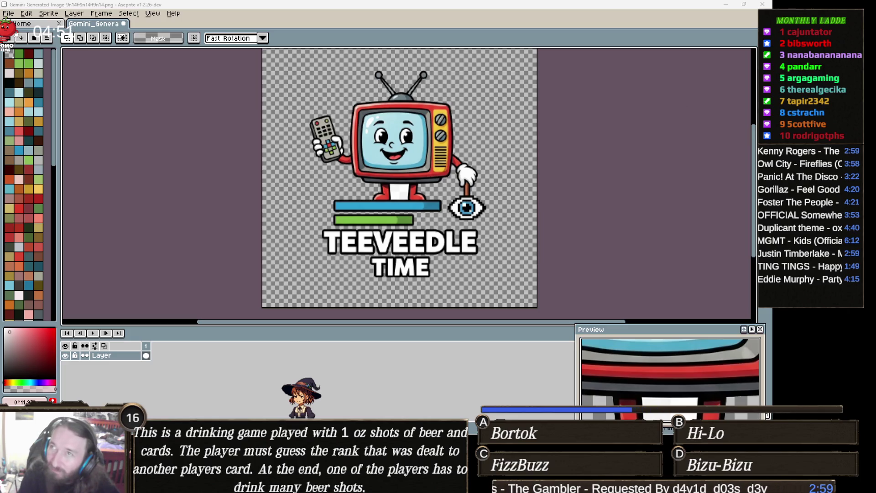
{"action": "key", "text": "alt+Tab"}
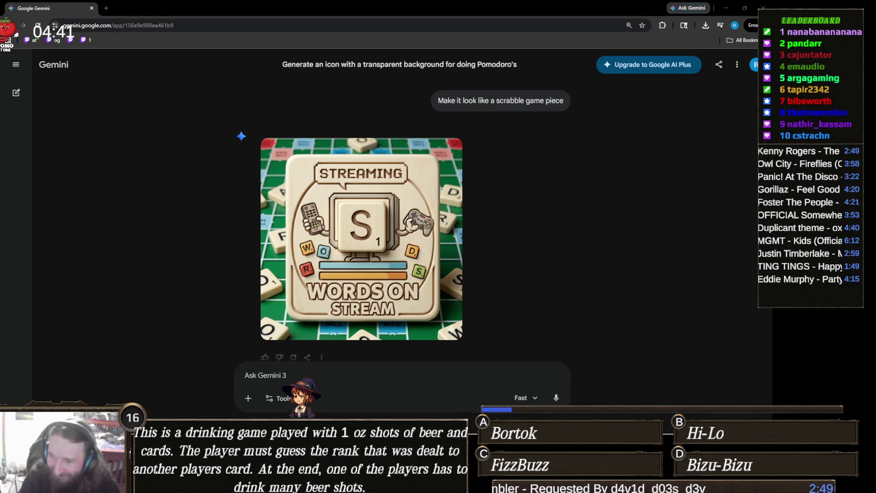
Download the TV-style Words on Stream image from the earlier Gemini reply, then return to Aseprite
{"action": "mouse_move", "coordinate": [420, 315]}
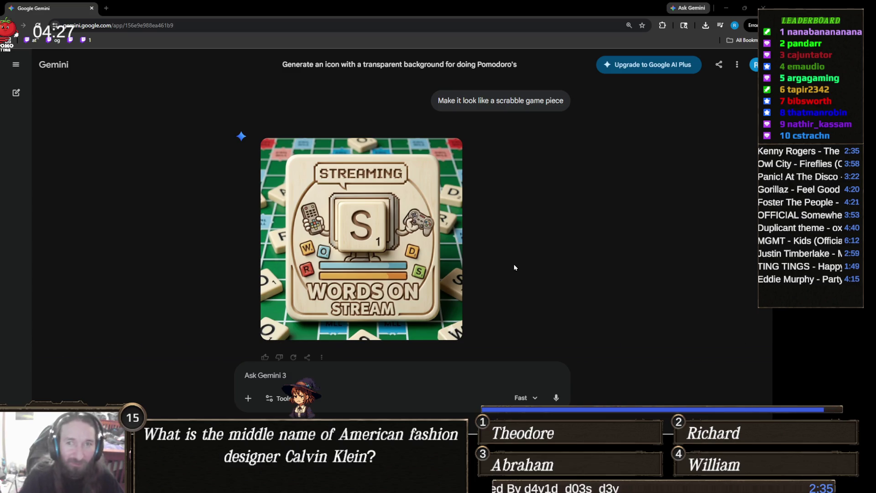
{"action": "scroll", "coordinate": [411, 255], "scroll_direction": "up", "scroll_amount": 5}
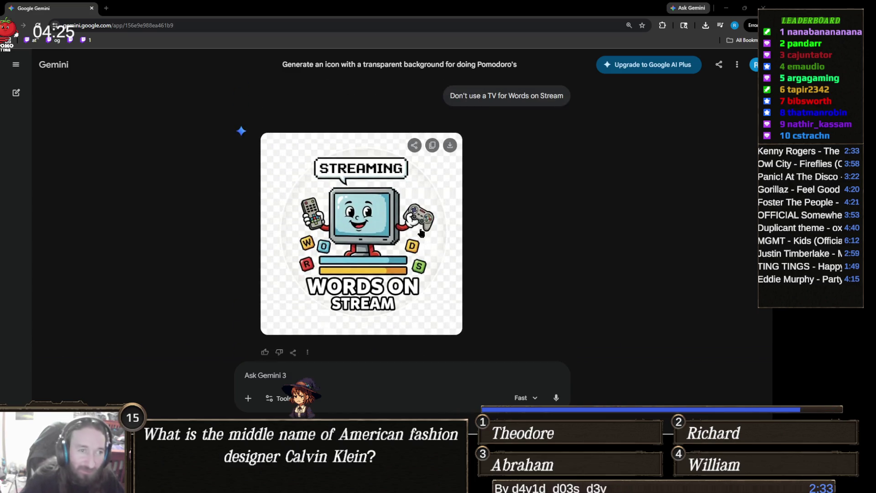
{"action": "left_click", "coordinate": [449, 145]}
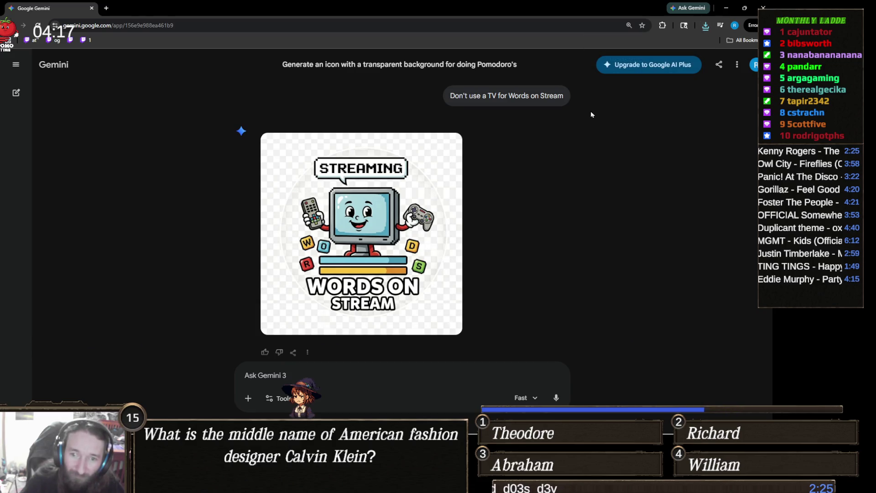
{"action": "left_click", "coordinate": [763, 7]}
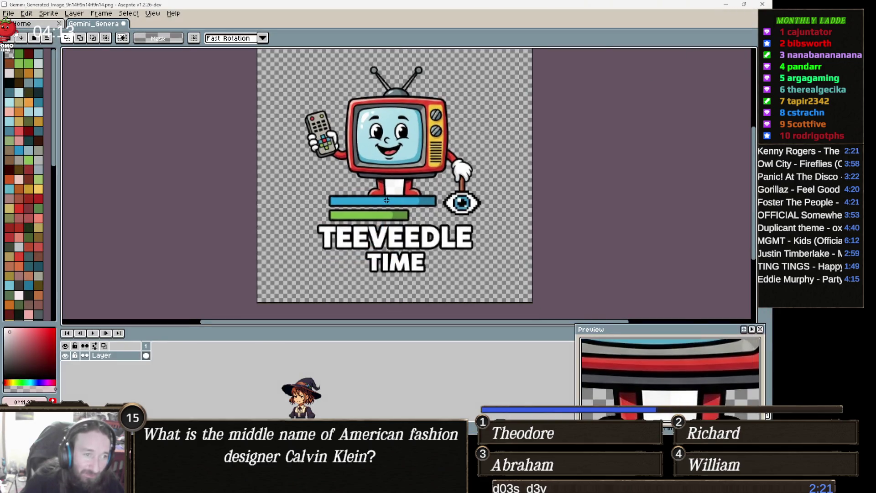
Magic Wand and delete the white patch between the mascot's legs
{"action": "scroll", "coordinate": [393, 205], "scroll_direction": "up", "scroll_amount": 1}
{"action": "key", "text": "w"}
{"action": "left_click", "coordinate": [398, 181]}
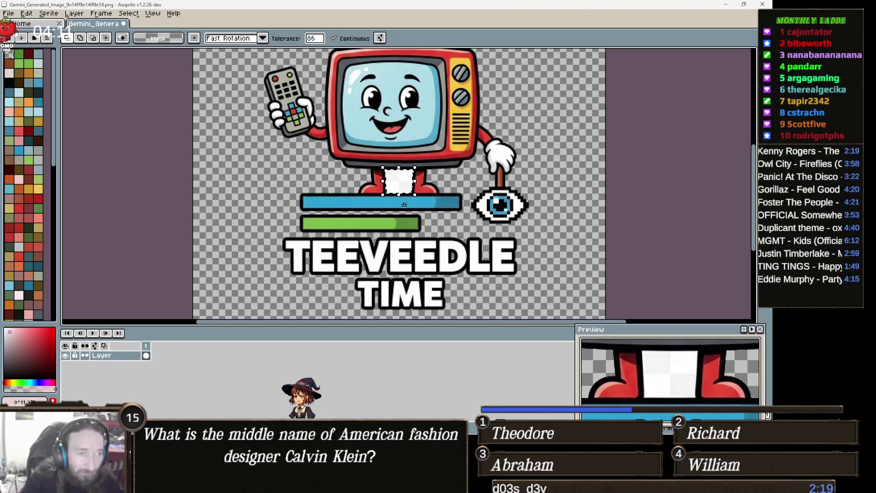
{"action": "key", "text": "Delete"}
{"action": "scroll", "coordinate": [389, 197], "scroll_direction": "down", "scroll_amount": 1}
{"action": "left_click_drag", "start_coordinate": [389, 197], "coordinate": [352, 197]}
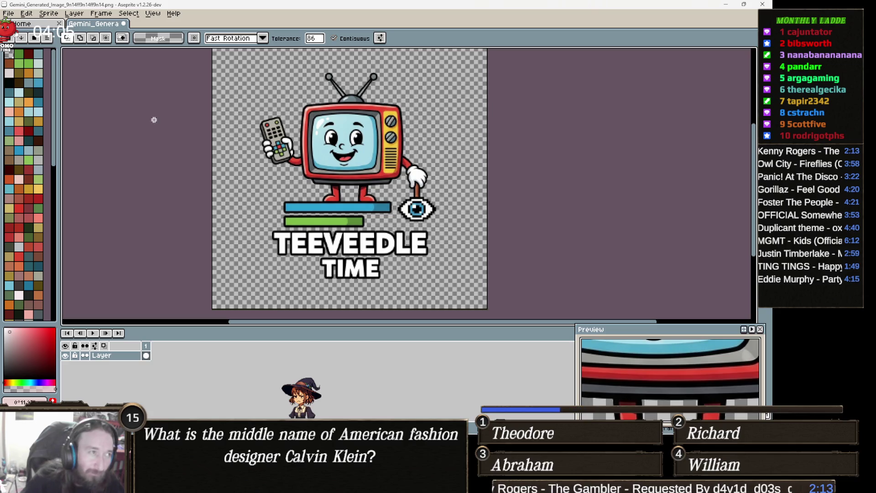
Save the sprite as TeeVeedle.png via File > Save As
{"action": "left_click", "coordinate": [8, 14]}
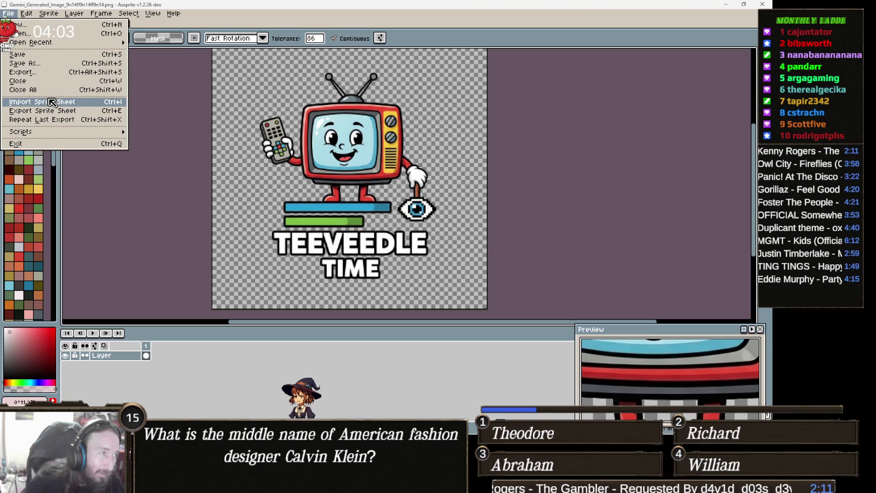
{"action": "left_click", "coordinate": [60, 66]}
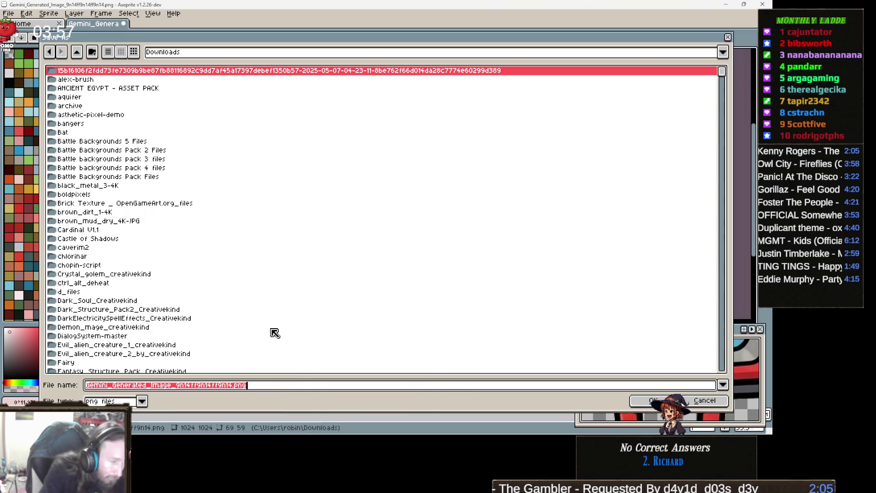
{"action": "type", "text": "Te"}
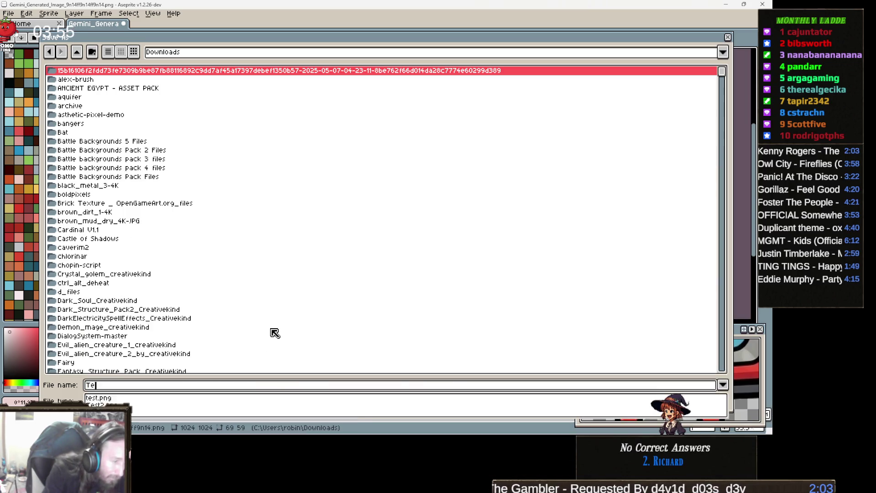
{"action": "type", "text": "eveedle"}
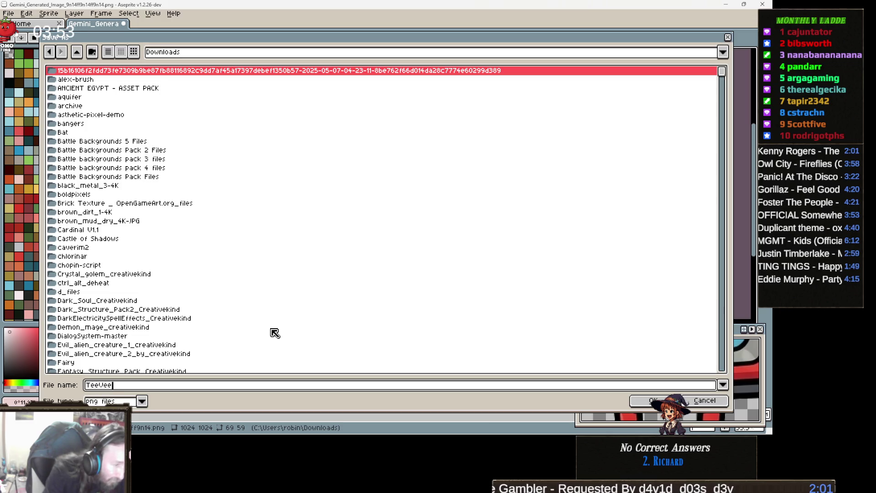
{"action": "key", "text": "Return"}
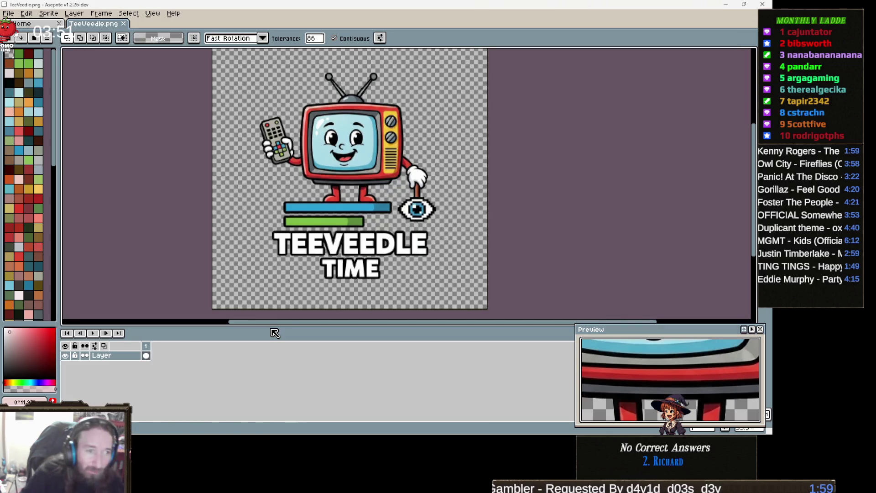
{"action": "mouse_move", "coordinate": [150, 422]}
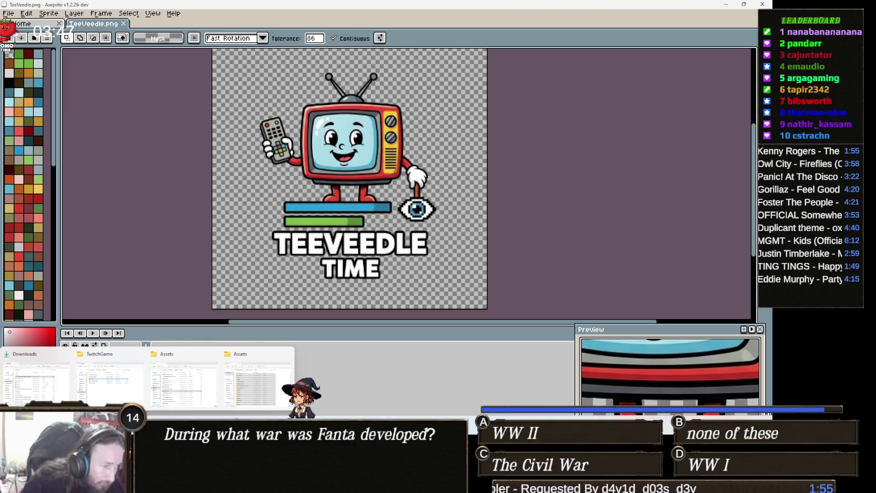
Drag the newest Gemini_Generated_Image PNG from Downloads into Aseprite
{"action": "left_click", "coordinate": [40, 387]}
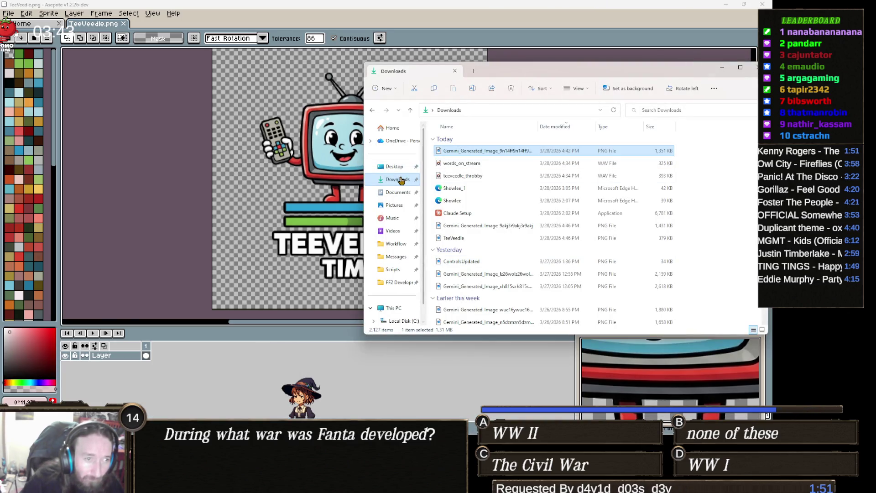
{"action": "left_click", "coordinate": [399, 179]}
{"action": "left_click", "coordinate": [481, 169]}
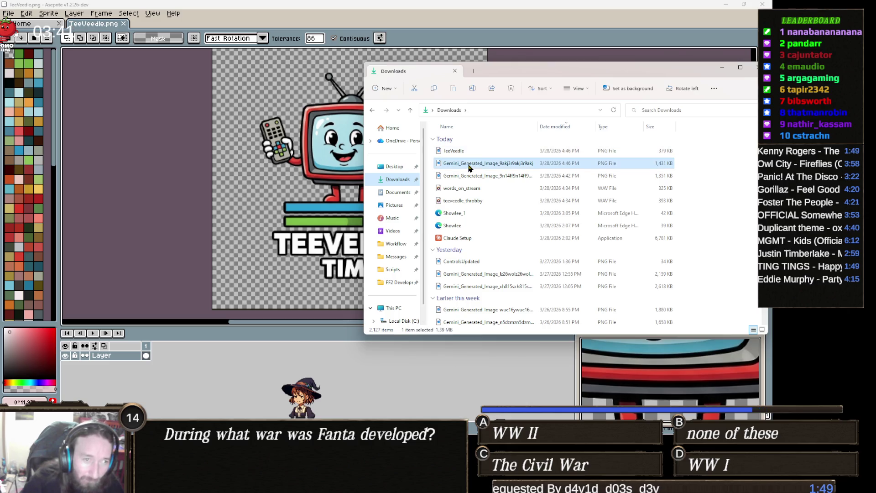
{"action": "left_click_drag", "start_coordinate": [489, 51], "coordinate": [540, 20]}
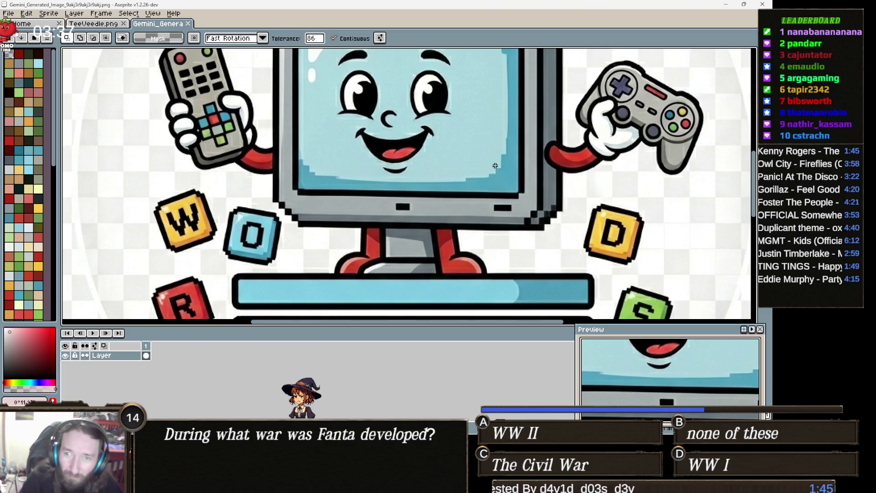
Clear the Words on Stream mascot's background to transparency, undoing an accidental black fill
{"action": "scroll", "coordinate": [495, 166], "scroll_direction": "down", "scroll_amount": 5}
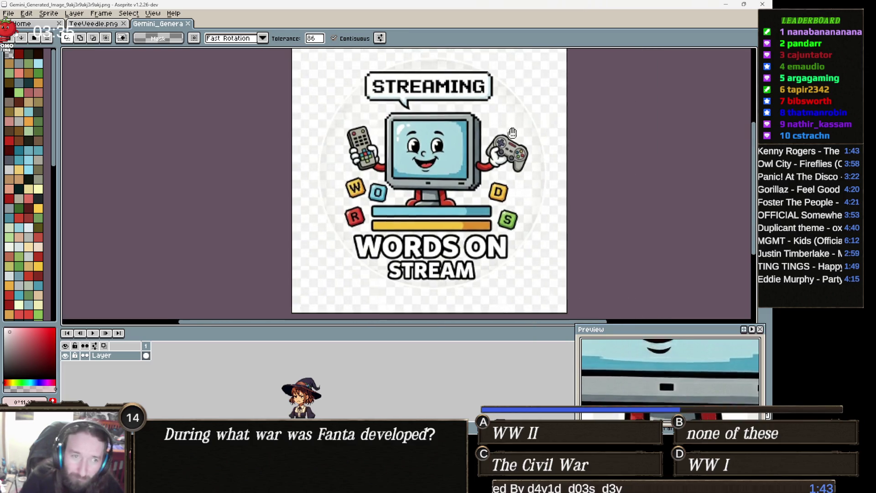
{"action": "left_click", "coordinate": [510, 117]}
{"action": "key", "text": "ctrl+z"}
{"action": "left_click", "coordinate": [511, 119]}
Magic Wand and delete the grey area under the monitor
{"action": "scroll", "coordinate": [426, 221], "scroll_direction": "up", "scroll_amount": 2}
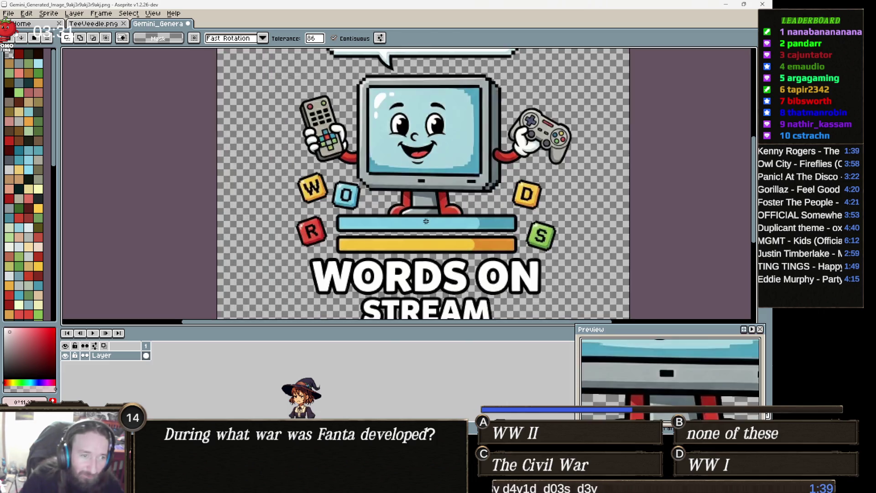
{"action": "scroll", "coordinate": [426, 221], "scroll_direction": "up", "scroll_amount": 1}
{"action": "left_click", "coordinate": [431, 190]}
{"action": "key", "text": "Delete"}
{"action": "scroll", "coordinate": [489, 220], "scroll_direction": "down", "scroll_amount": 3}
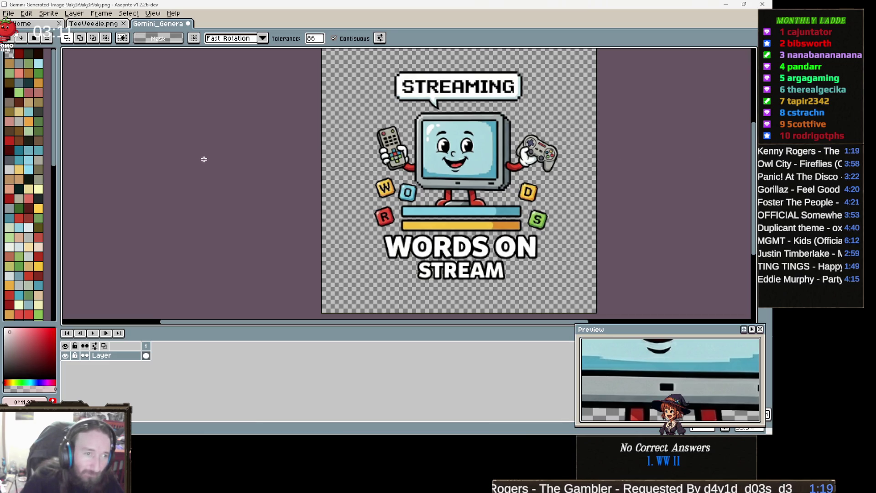
{"action": "left_click_drag", "start_coordinate": [273, 154], "coordinate": [204, 154]}
Start File > Save As with the name WorOnStream
{"action": "left_click", "coordinate": [8, 13]}
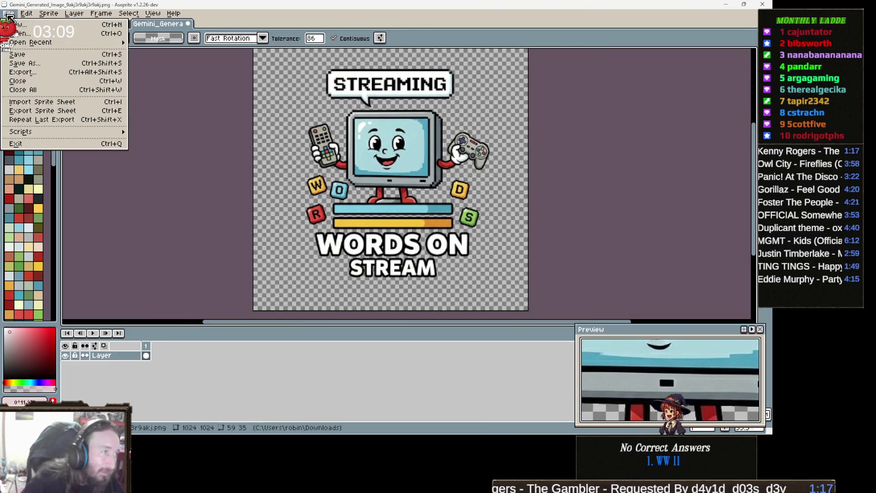
{"action": "left_click", "coordinate": [60, 64]}
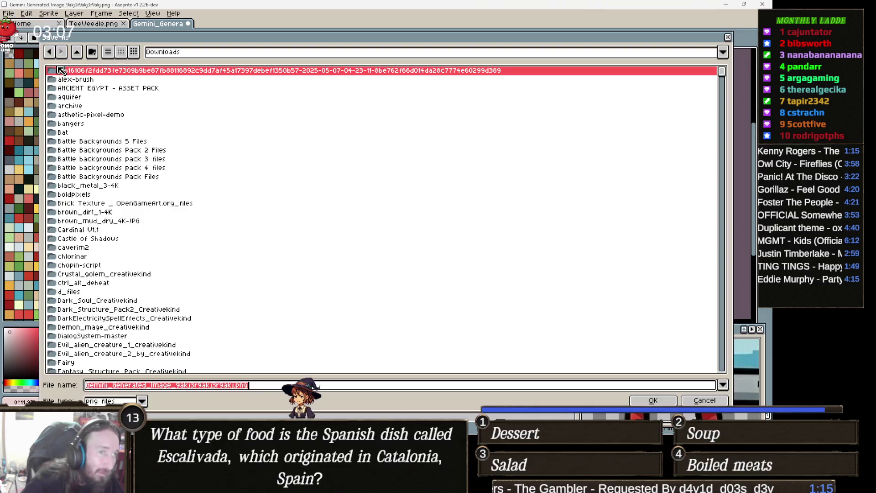
{"action": "type", "text": "Wor"}
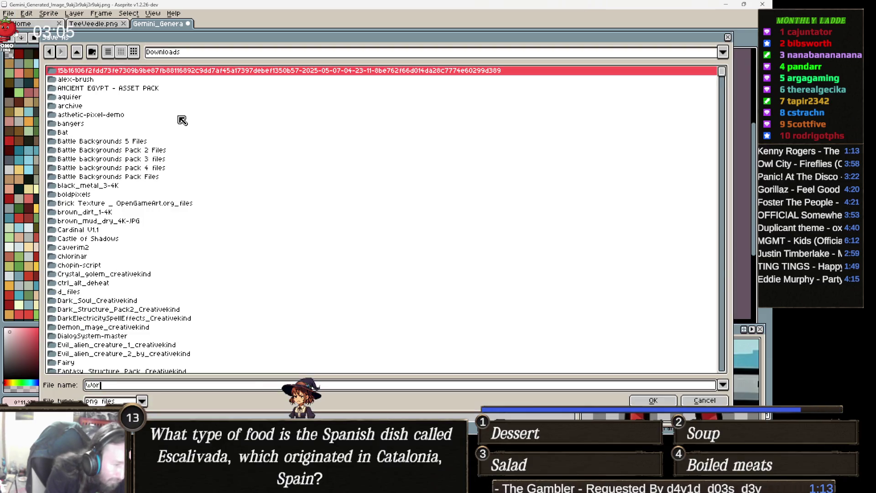
{"action": "type", "text": "dsOnStream"}
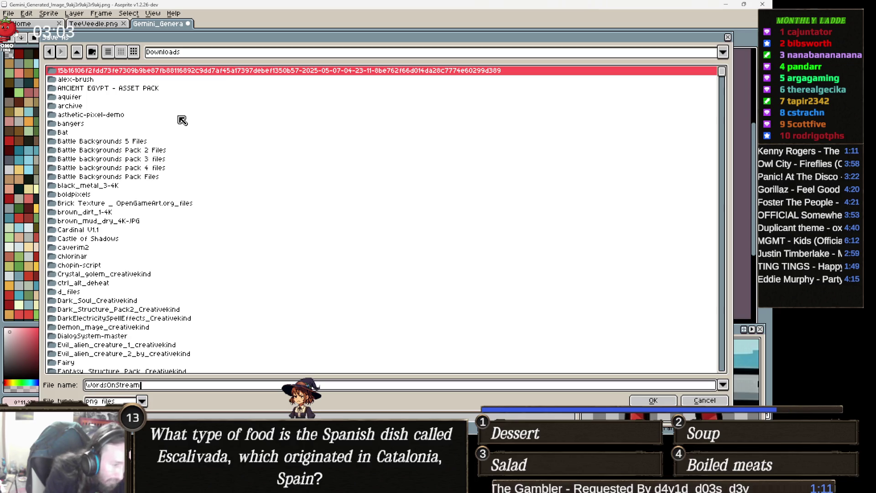
Save the image as WordsOnStream.png and minimize Aseprite
{"action": "key", "text": "Return"}
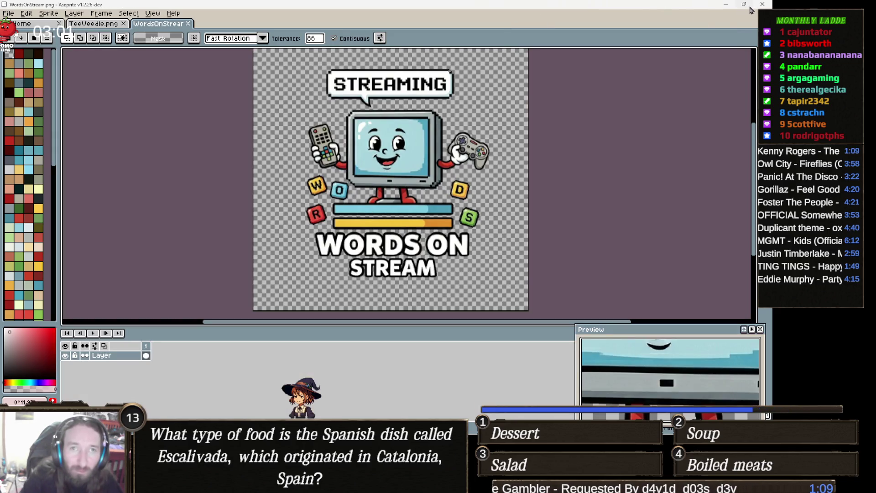
{"action": "left_click", "coordinate": [726, 4]}
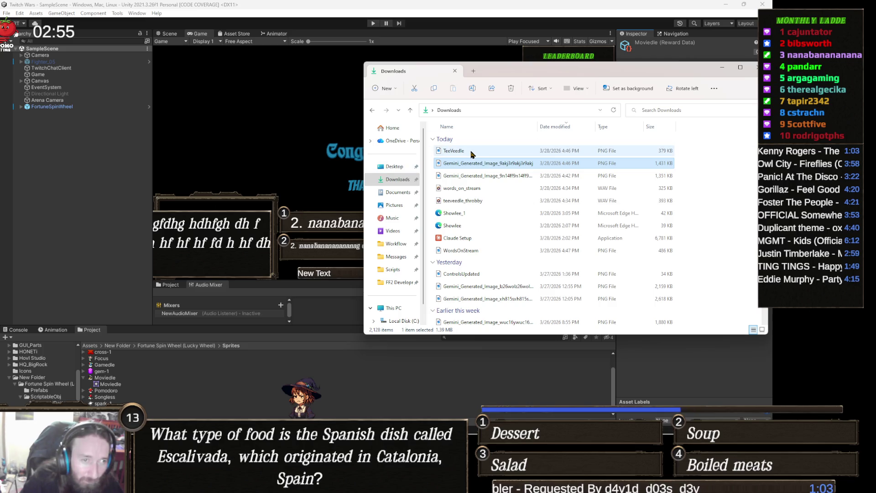
Drag WordsOnStream.png and TeeVeedle.png from Downloads into Unity's Sprites folder
{"action": "left_click", "coordinate": [408, 179]}
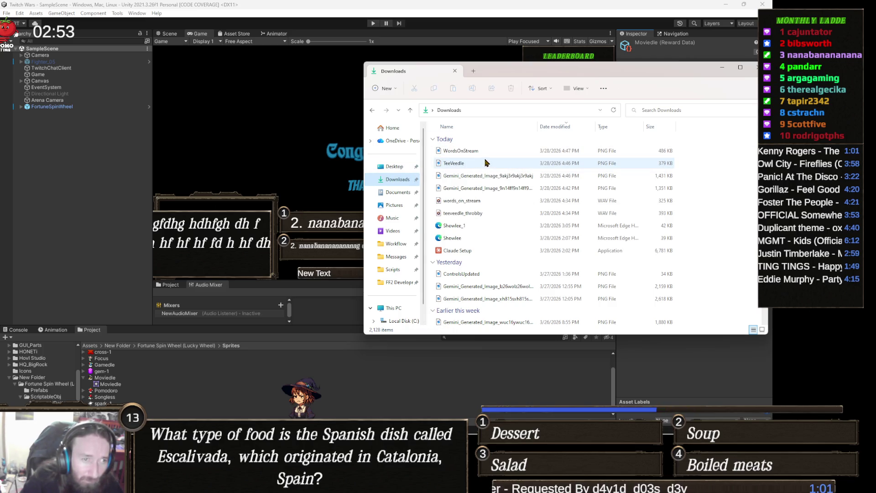
{"action": "left_click", "coordinate": [470, 153]}
{"action": "left_click", "coordinate": [468, 163], "text": "ctrl"}
{"action": "mouse_move", "coordinate": [470, 157]}
{"action": "left_mouse_down"}
{"action": "mouse_move", "coordinate": [238, 361]}
{"action": "mouse_move", "coordinate": [268, 359]}
{"action": "left_mouse_up"}
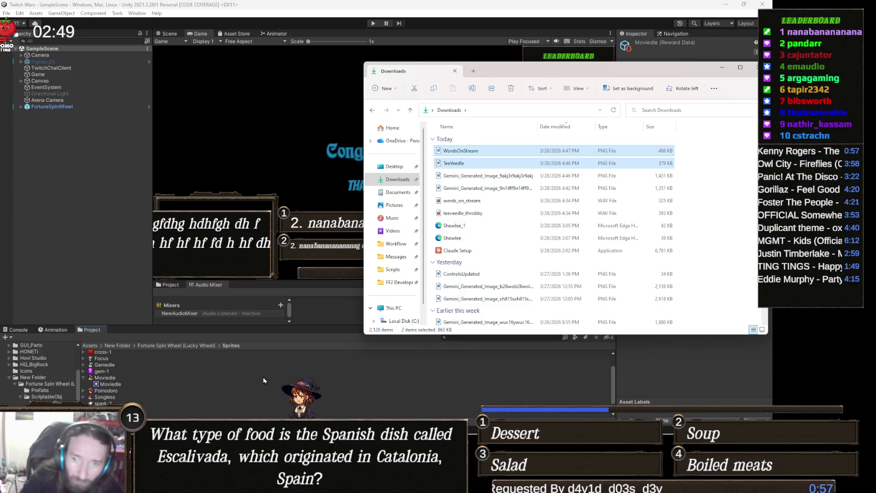
{"action": "left_click", "coordinate": [320, 331]}
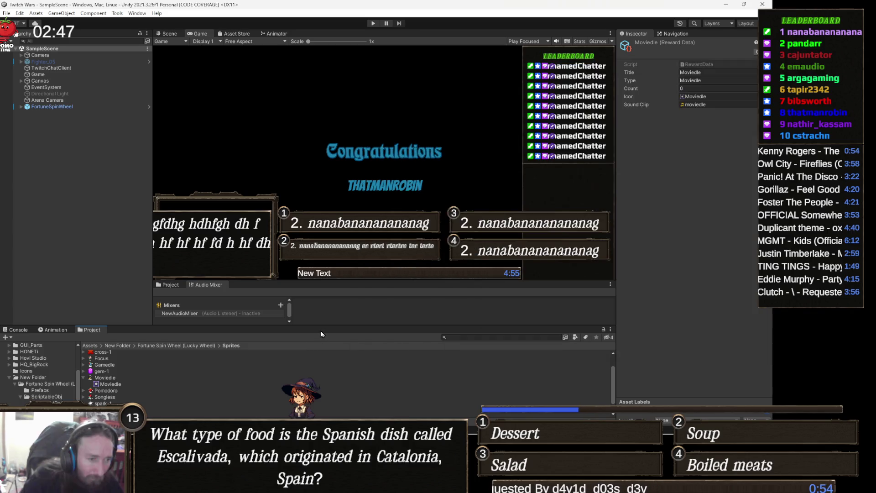
Set the new TeeVeedle texture's Texture Type to Sprite (2D and UI) and apply the change
{"action": "left_click", "coordinate": [104, 378]}
{"action": "key", "text": "Left"}
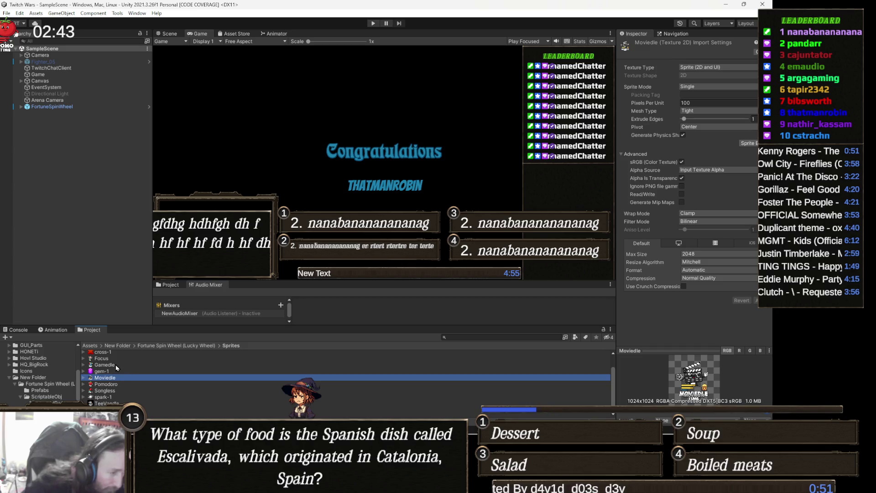
{"action": "left_click", "coordinate": [148, 401]}
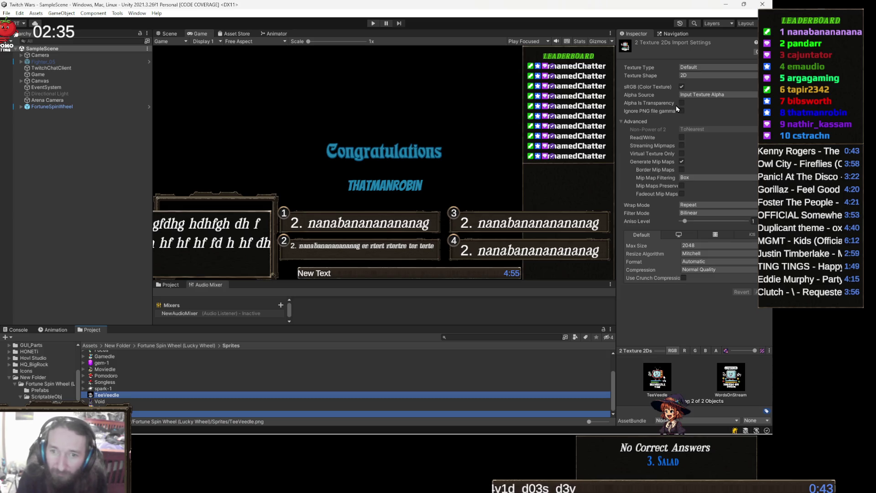
{"action": "mouse_move", "coordinate": [677, 107]}
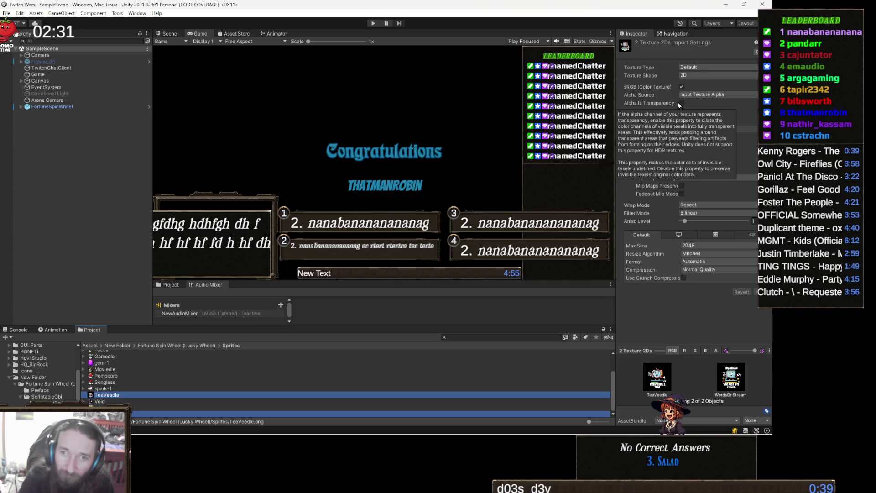
{"action": "left_click", "coordinate": [727, 72]}
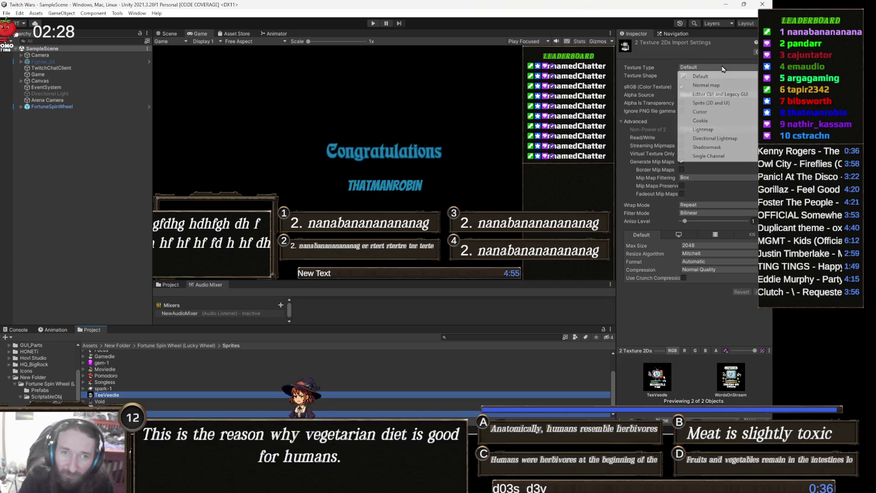
{"action": "left_click", "coordinate": [726, 103]}
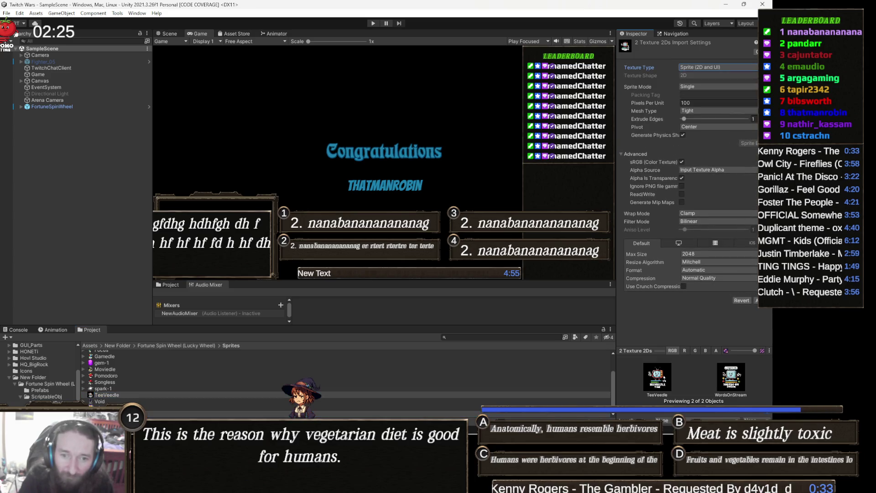
{"action": "left_click", "coordinate": [757, 300]}
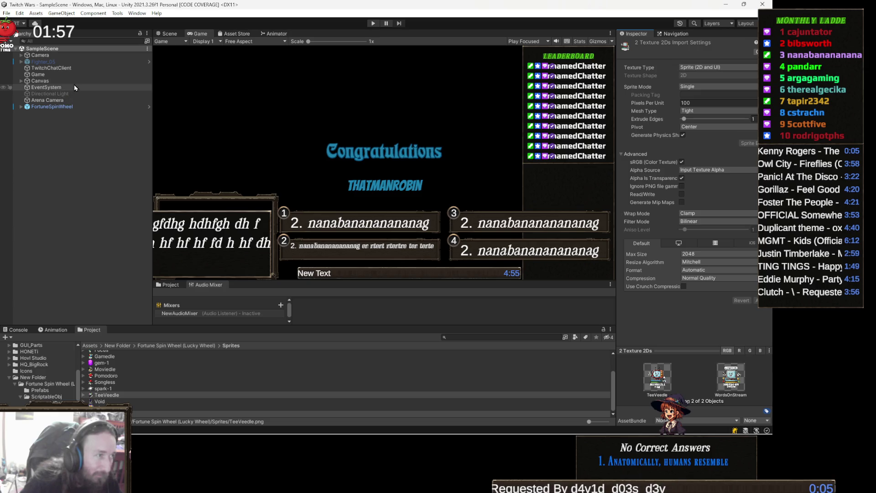
Find the Songless reward data asset through FortuneSpinWheel's reward list and rename it TeeVeedle
{"action": "left_click", "coordinate": [70, 106]}
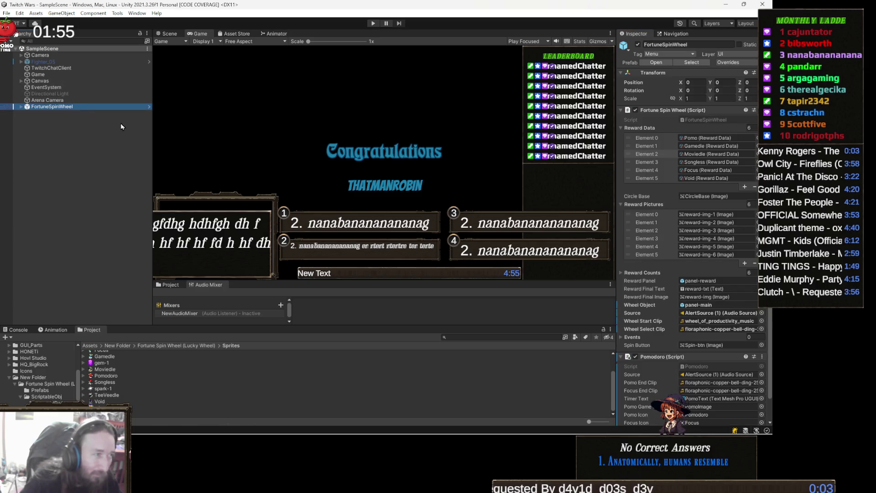
{"action": "left_click", "coordinate": [709, 156]}
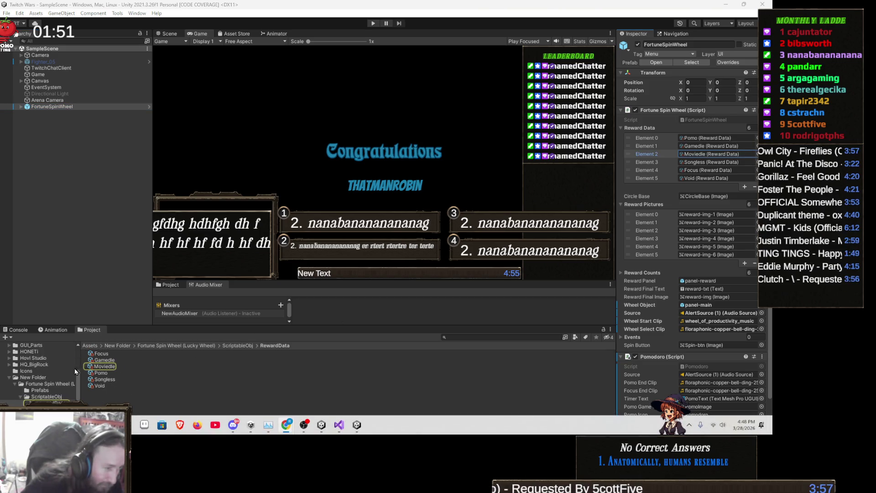
{"action": "left_click", "coordinate": [110, 379]}
{"action": "left_click", "coordinate": [117, 385]}
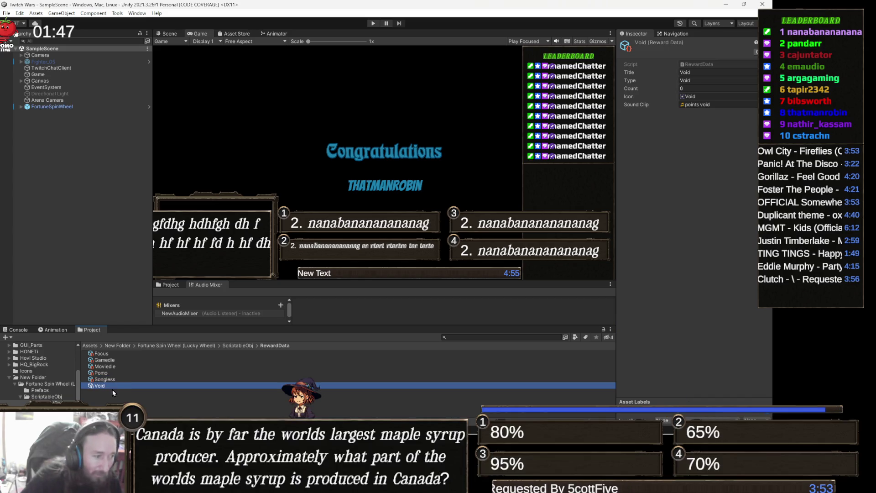
{"action": "left_click", "coordinate": [111, 382]}
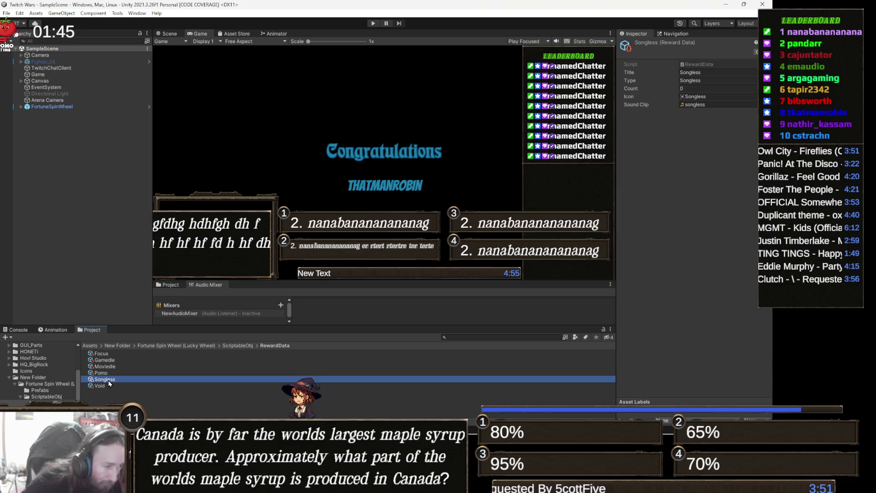
{"action": "left_click", "coordinate": [108, 380]}
{"action": "type", "text": "TeeVeedle"}
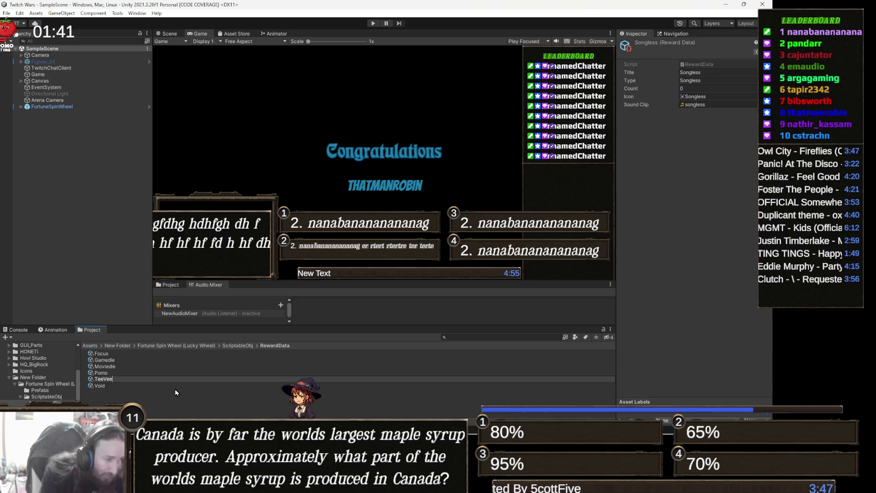
{"action": "key", "text": "Return"}
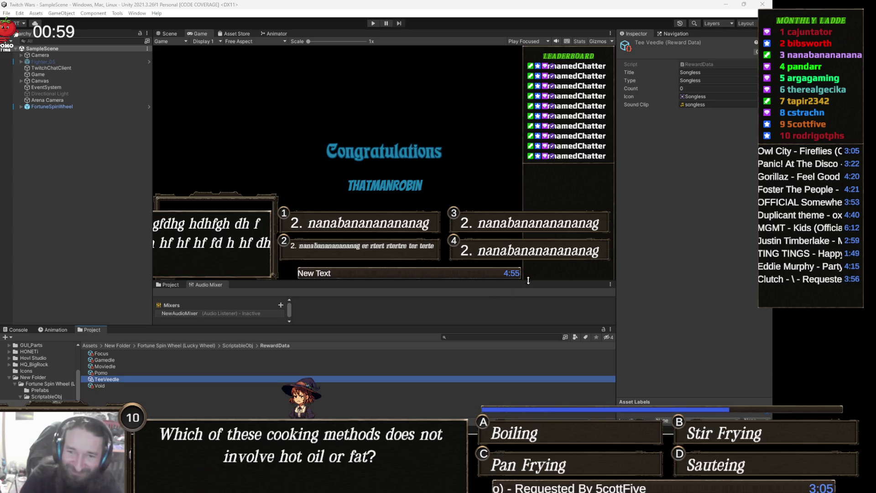
Set the reward's Title and Type both to TeeVeedle
{"action": "left_click", "coordinate": [717, 72]}
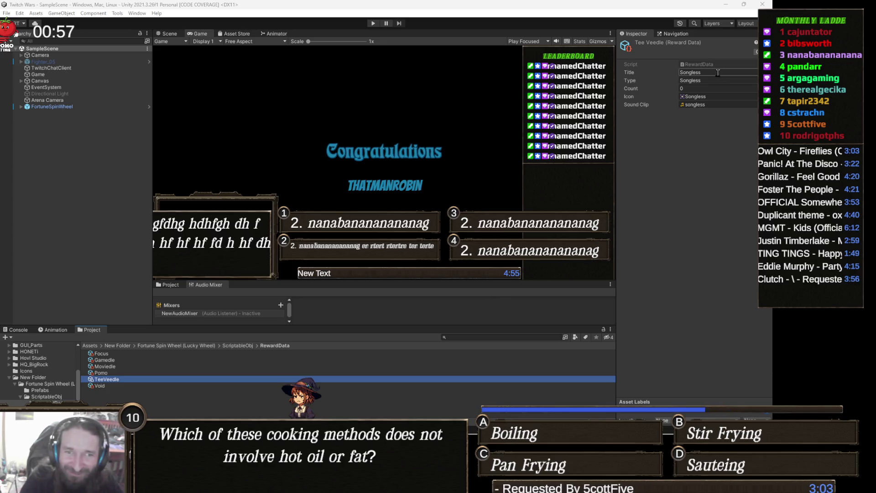
{"action": "type", "text": "Te"}
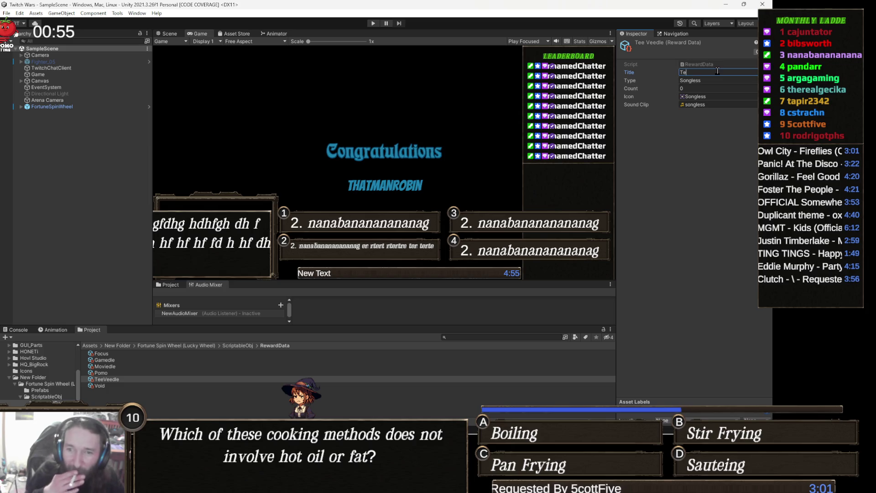
{"action": "type", "text": "eVeedle"}
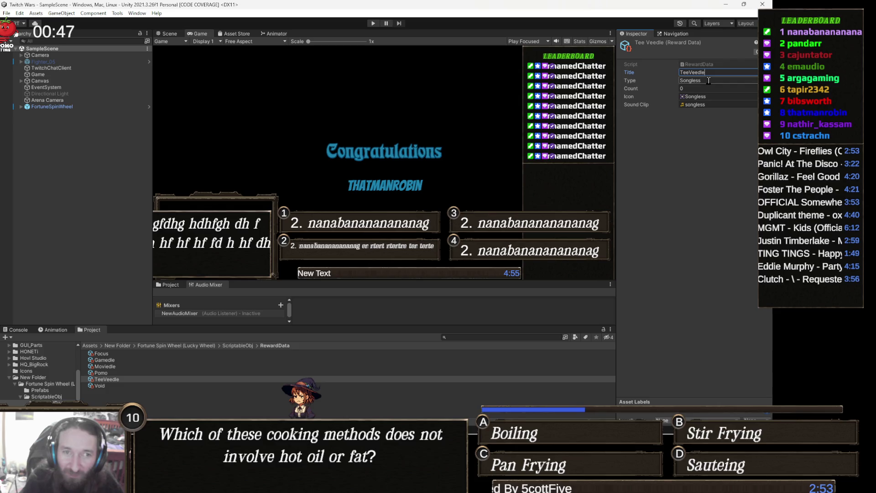
{"action": "key", "text": "ctrl+a"}
{"action": "key", "text": "ctrl+c"}
{"action": "key", "text": "Tab"}
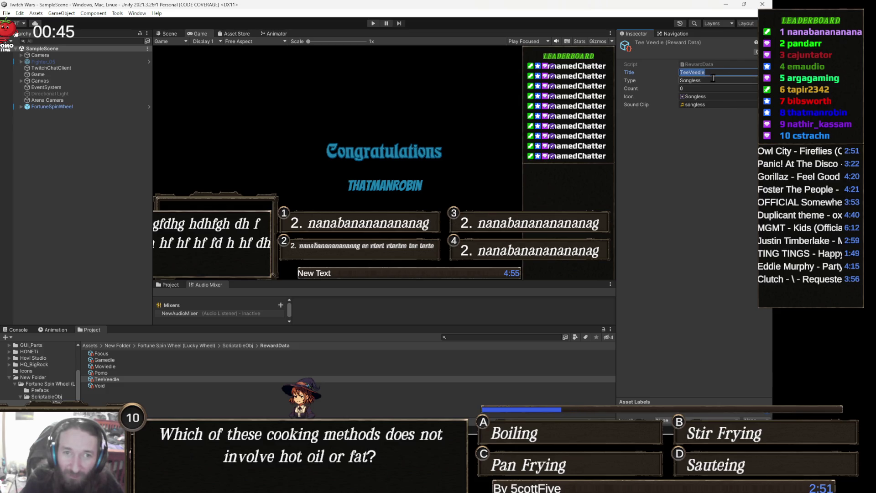
{"action": "key", "text": "ctrl+v"}
{"action": "key", "text": "Return"}
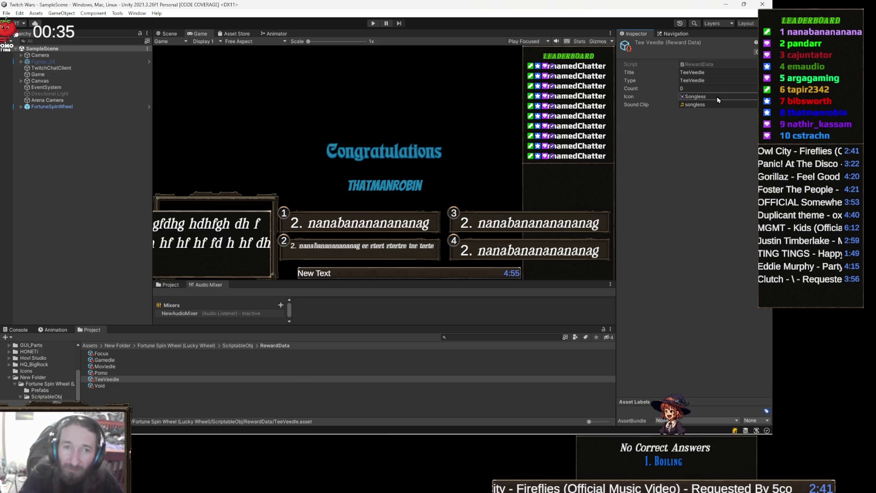
Assign the TeeVeedle sprite as the Icon and teeveedle_throbby as the Sound Clip
{"action": "left_click", "coordinate": [755, 96]}
{"action": "type", "text": "teev"}
{"action": "left_click", "coordinate": [571, 142]}
{"action": "double_click", "coordinate": [570, 143]}
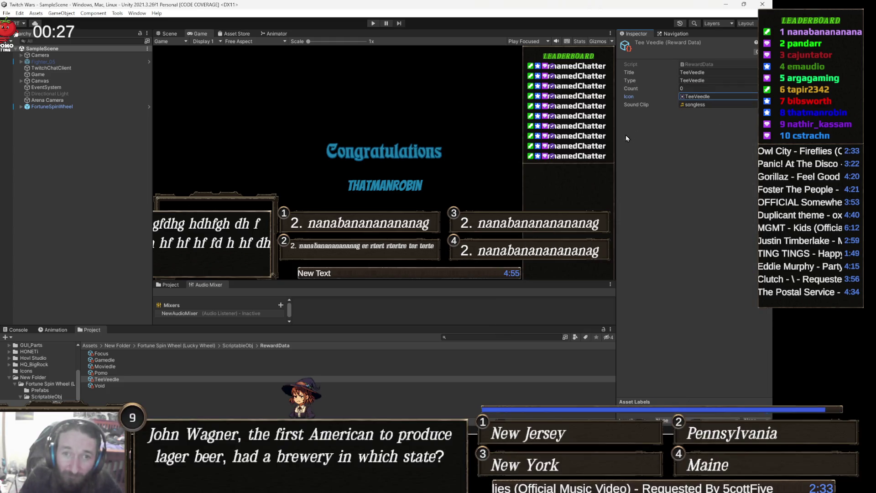
{"action": "left_click", "coordinate": [755, 105]}
{"action": "type", "text": "teev"}
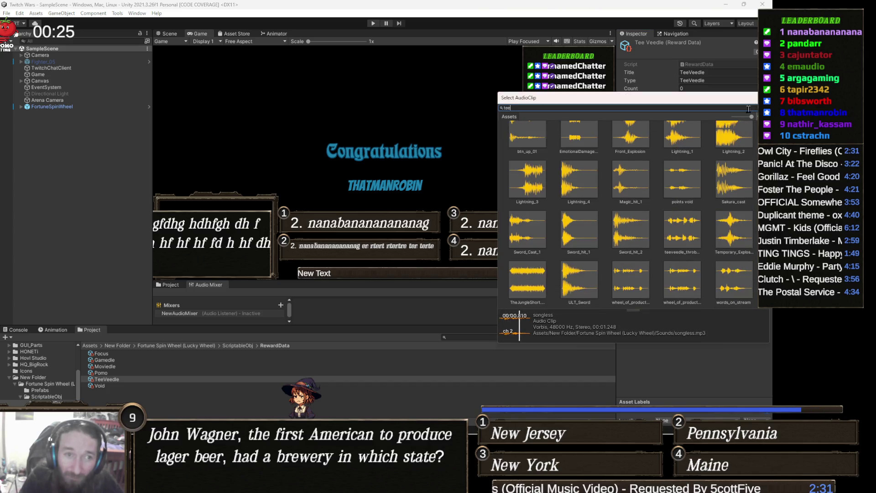
{"action": "double_click", "coordinate": [576, 147]}
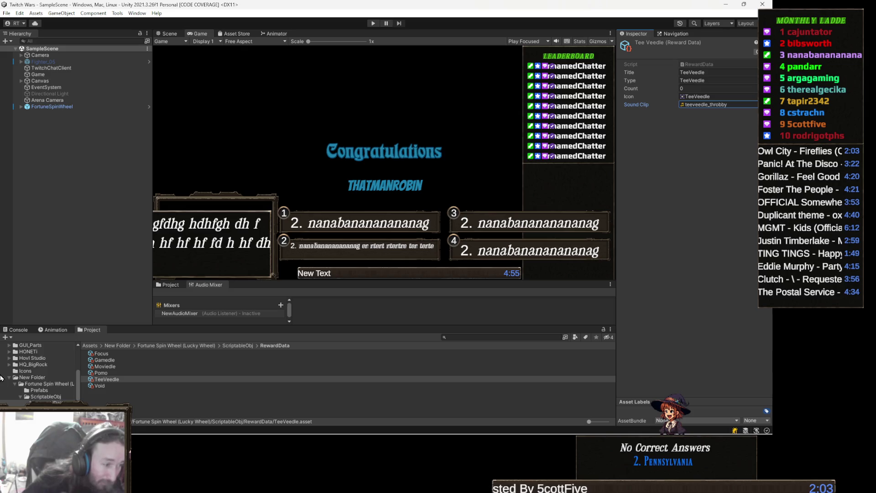
Start renaming the Void reward data asset, replacing its old name
{"action": "left_click", "coordinate": [110, 387]}
{"action": "left_click", "coordinate": [100, 386]}
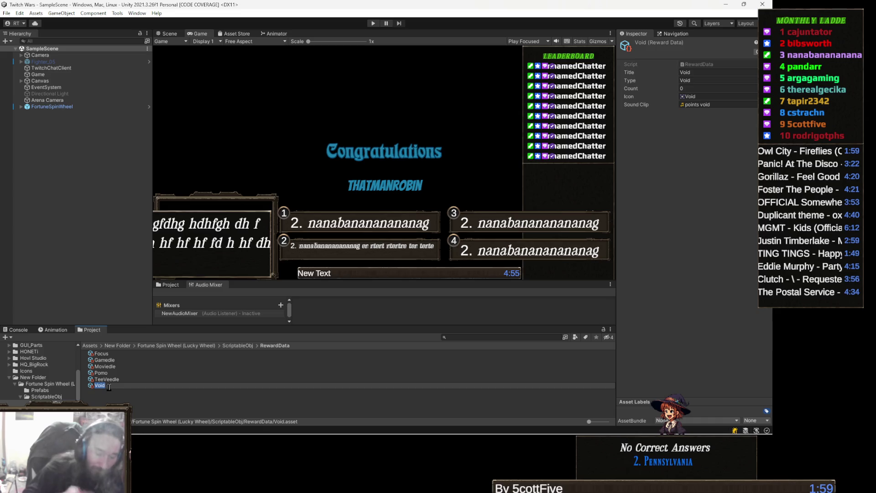
{"action": "type", "text": "W"}
{"action": "key", "text": "BackSpace"}
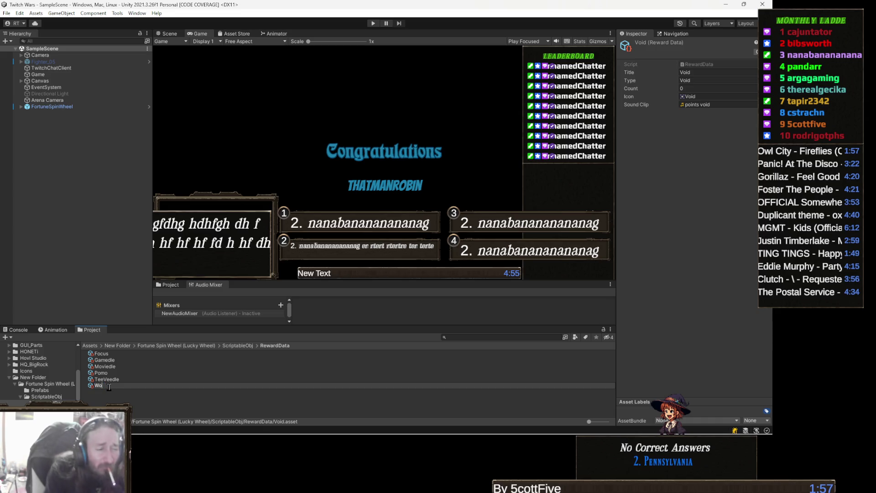
{"action": "type", "text": "WordSpin"}
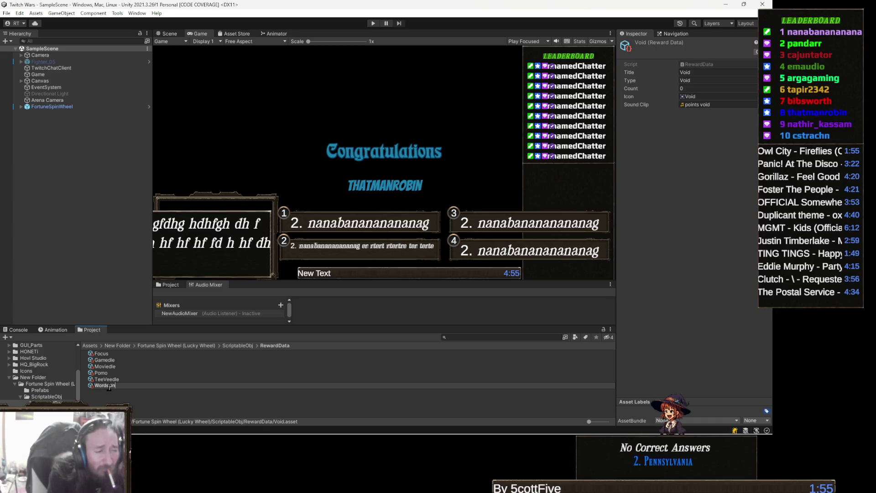
{"action": "type", "text": "Stream"}
Confirm the WordsOnStream name for the former Void asset and select its Title field
{"action": "key", "text": "Return"}
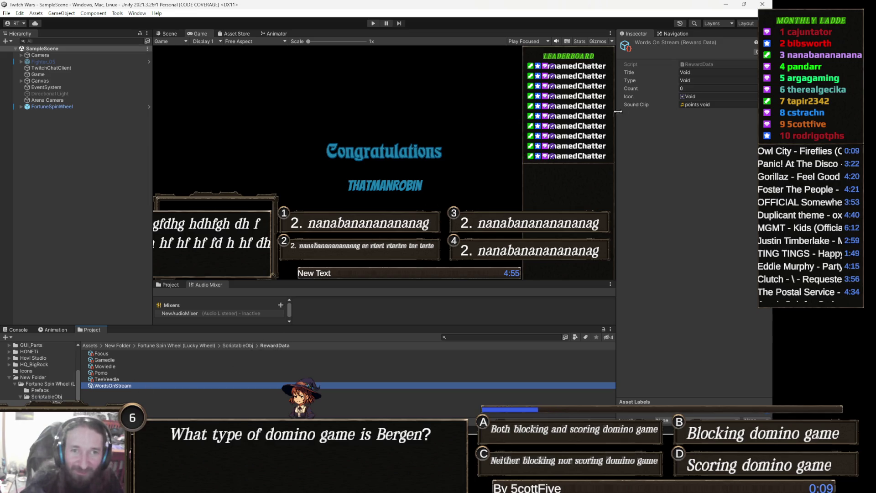
{"action": "left_click", "coordinate": [698, 73]}
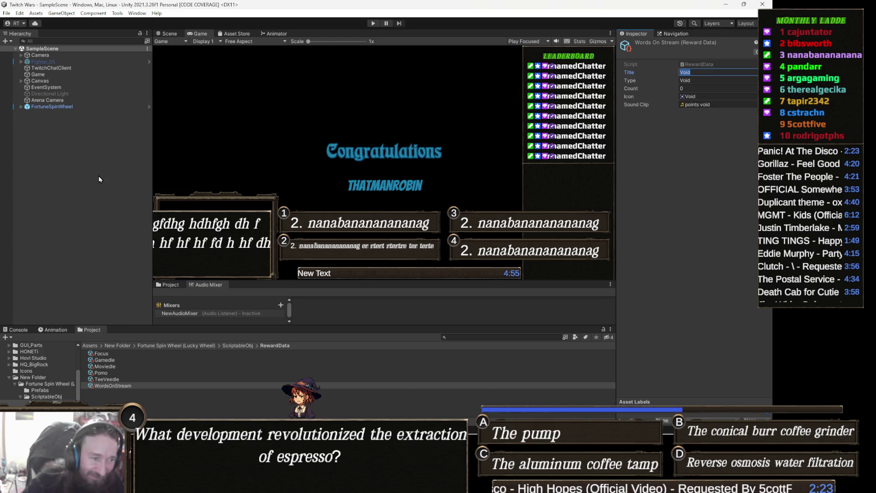
Set the Title to 'Words On Stream' and the Type to WOS
{"action": "type", "text": "Words On Stream"}
{"action": "key", "text": "Tab"}
{"action": "type", "text": "WOS"}
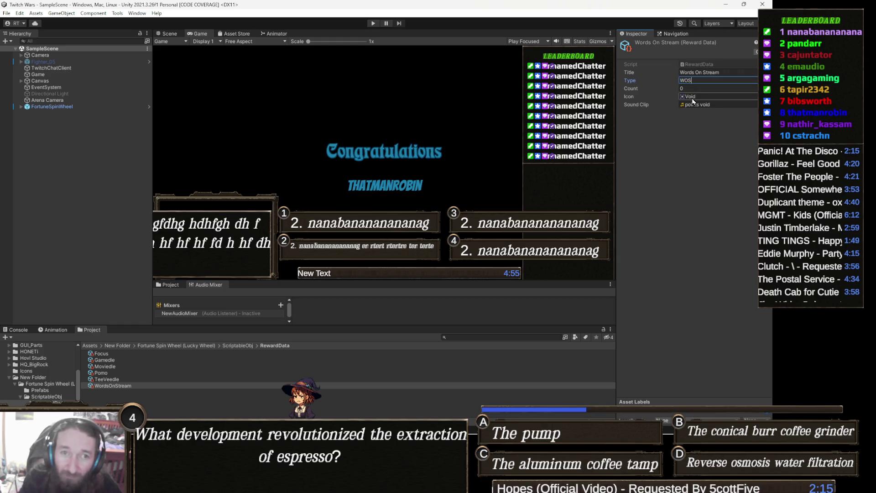
Assign the WordsOnStream sprite as the Icon and words_on_stream as the Sound Clip
{"action": "left_click", "coordinate": [766, 96]}
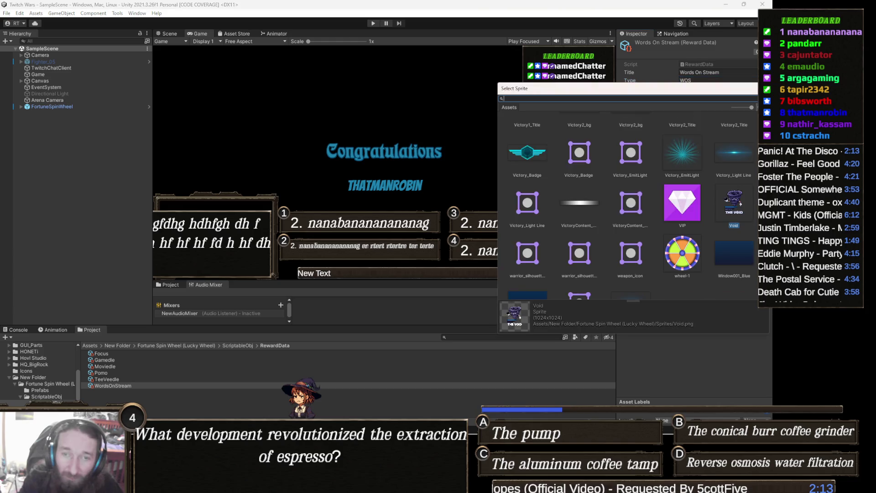
{"action": "type", "text": "words"}
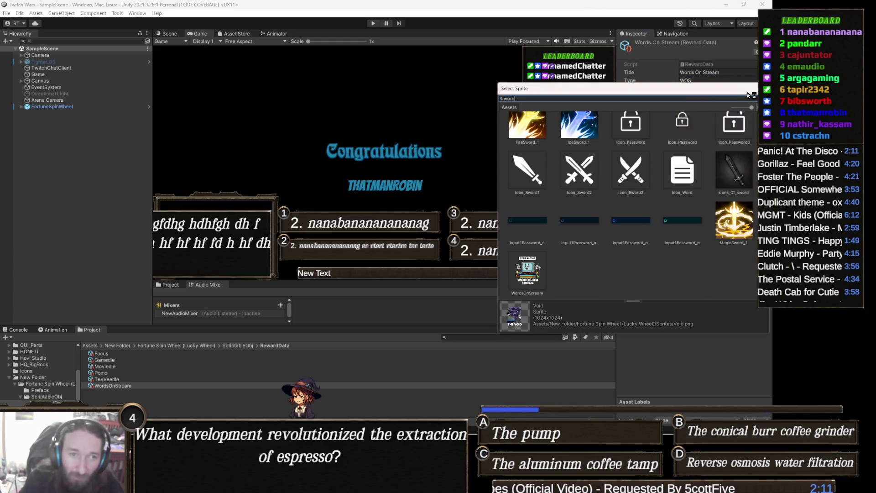
{"action": "double_click", "coordinate": [567, 134]}
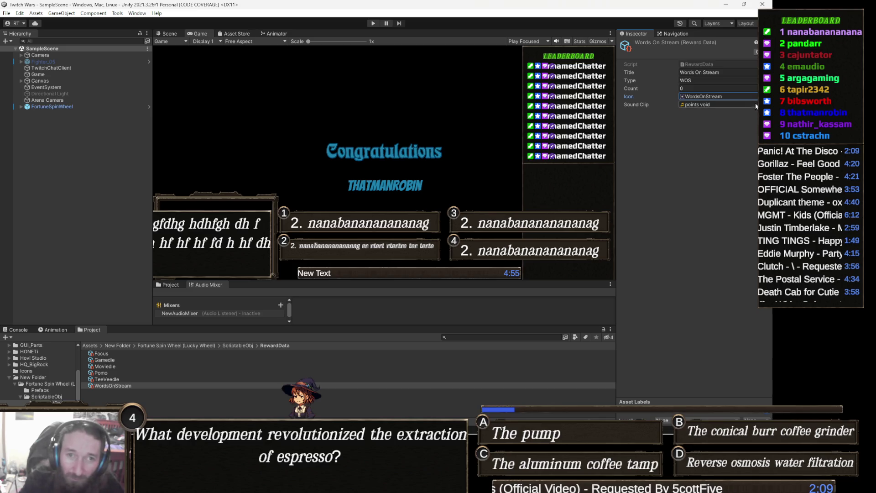
{"action": "left_click", "coordinate": [767, 104]}
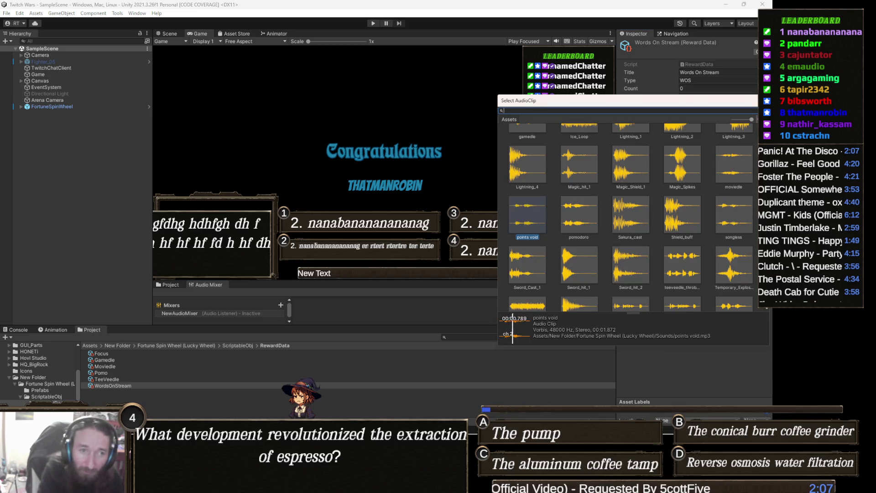
{"action": "type", "text": "words"}
{"action": "left_click", "coordinate": [571, 156]}
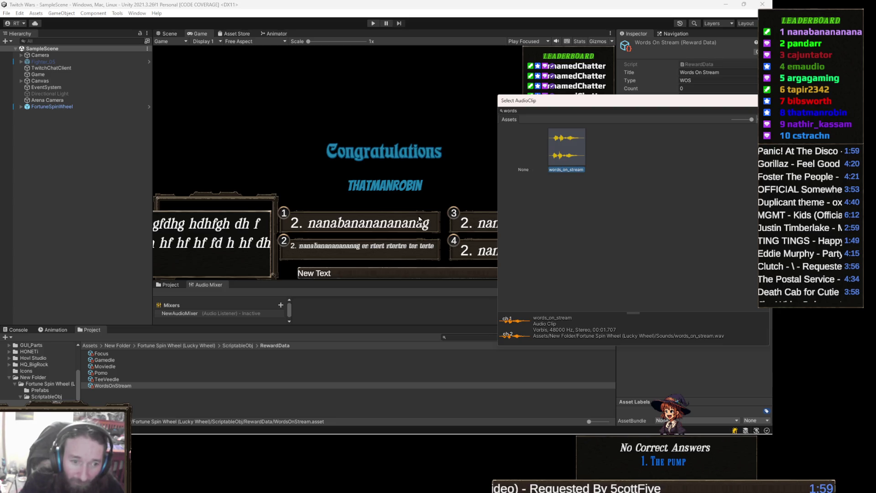
{"action": "key", "text": "Return"}
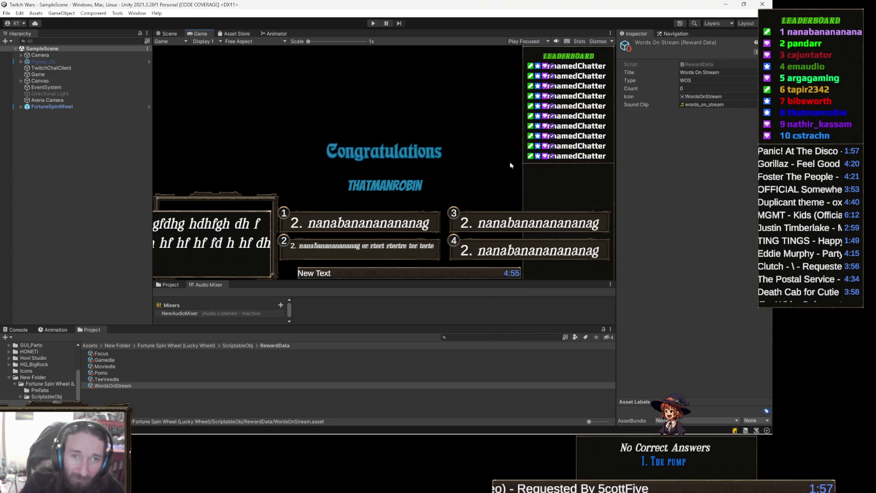
{"action": "left_click", "coordinate": [730, 104]}
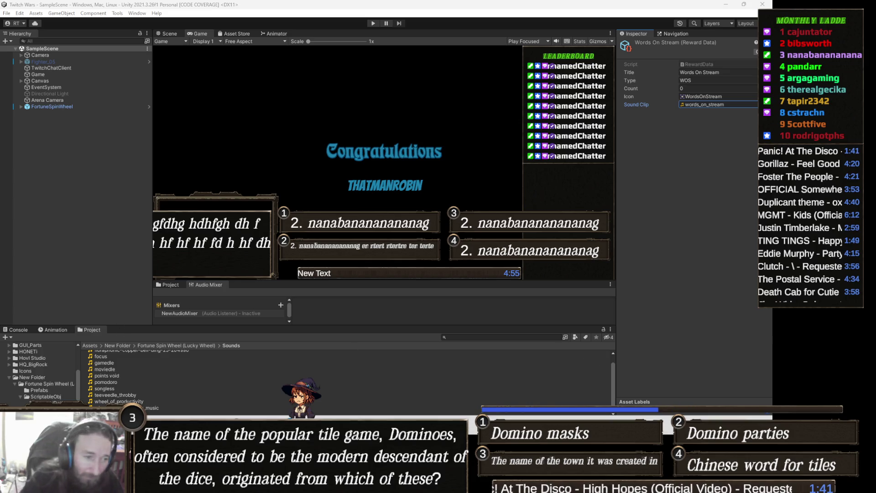
Drag teeveedle_throbby.wav from the Downloads folder into Unity's Sounds folder
{"action": "mouse_move", "coordinate": [148, 484]}
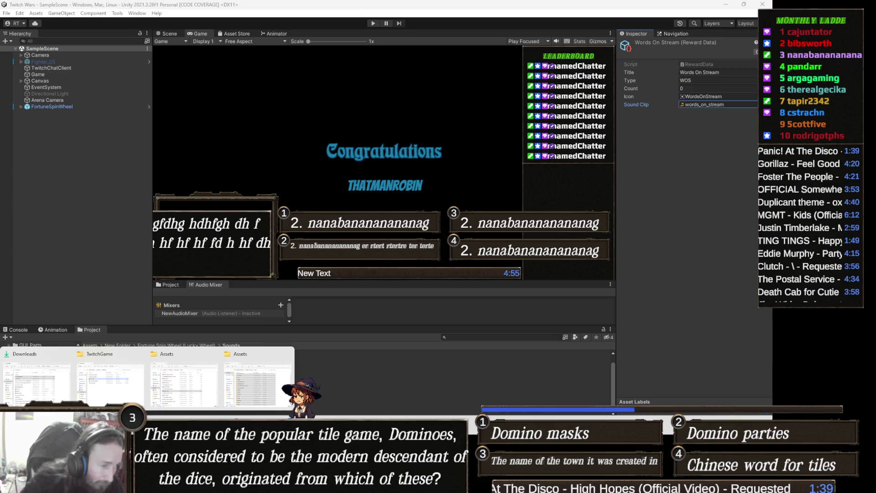
{"action": "left_click", "coordinate": [40, 381]}
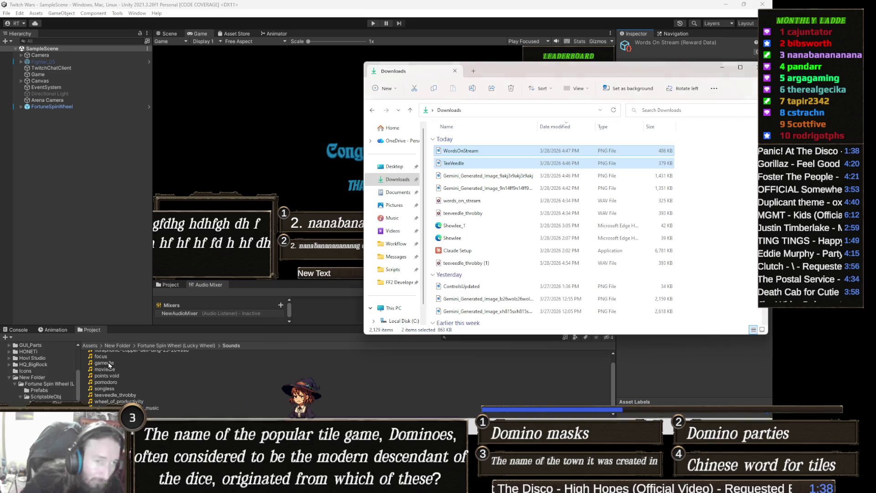
{"action": "left_click", "coordinate": [400, 185]}
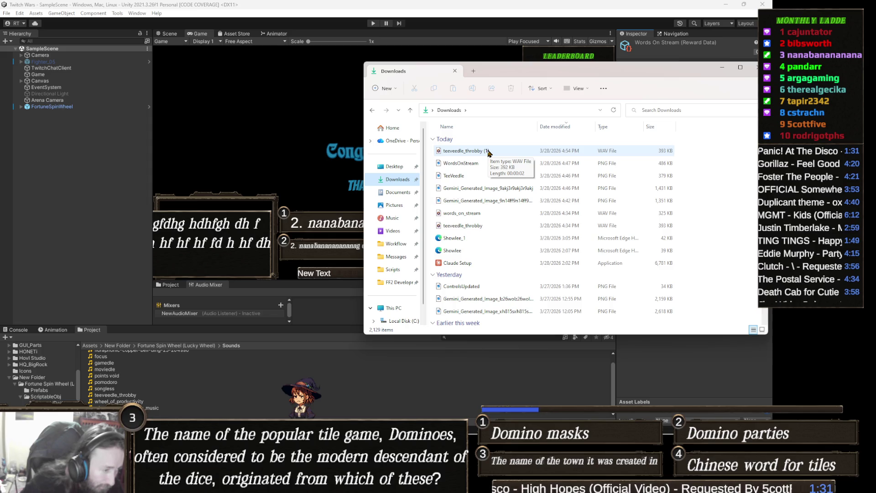
{"action": "key", "text": "alt+Tab"}
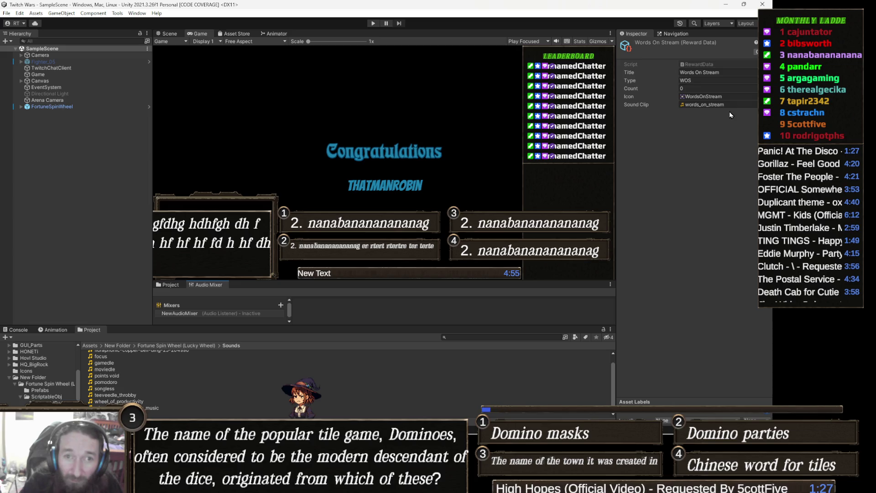
{"action": "key", "text": "alt+Tab"}
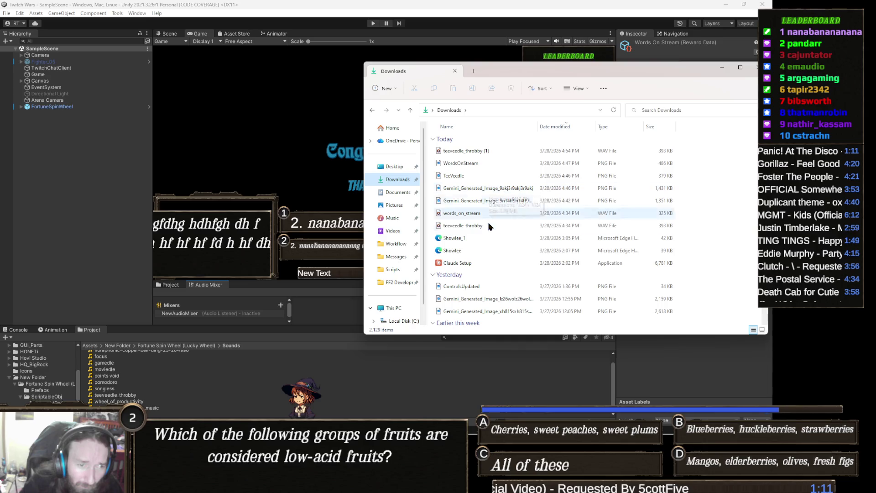
{"action": "left_click", "coordinate": [531, 225]}
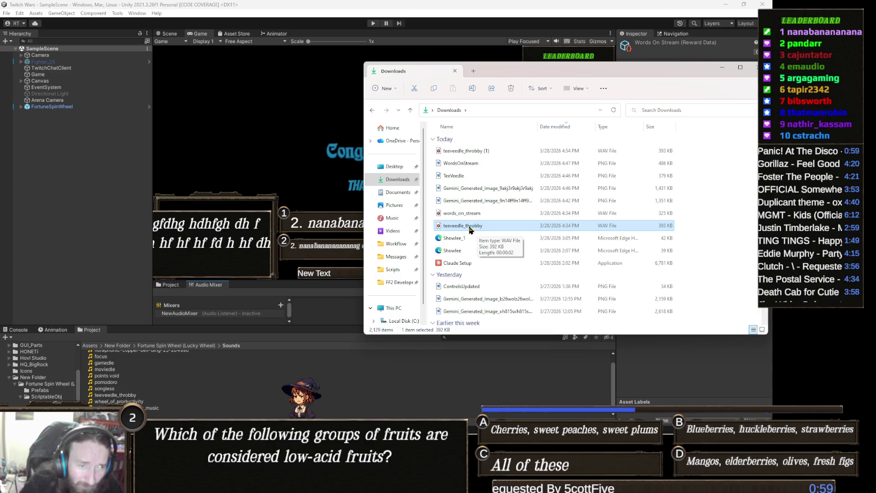
{"action": "mouse_move", "coordinate": [470, 230]}
{"action": "left_mouse_down"}
{"action": "mouse_move", "coordinate": [192, 412]}
{"action": "mouse_move", "coordinate": [241, 406]}
{"action": "mouse_move", "coordinate": [220, 380]}
{"action": "left_mouse_up"}
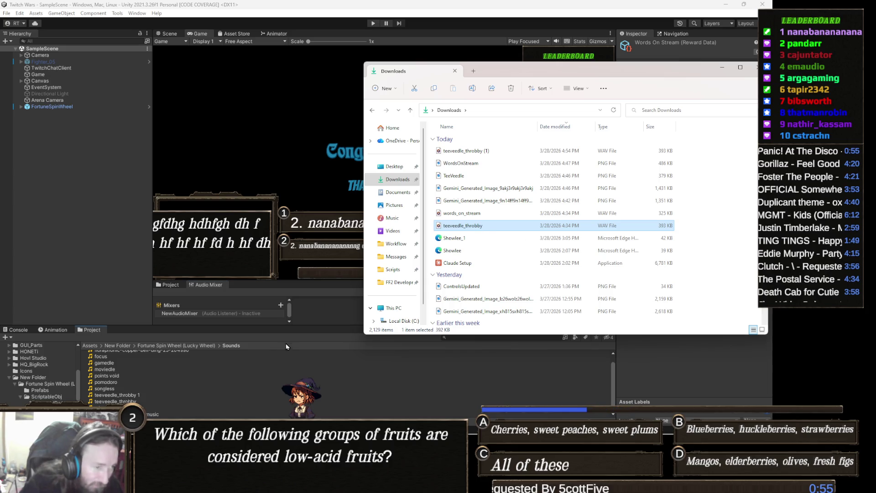
{"action": "left_click", "coordinate": [308, 336]}
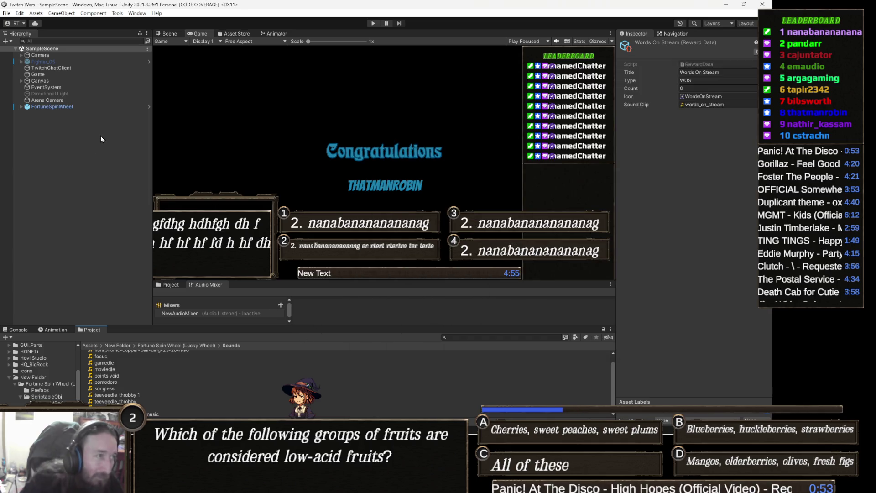
{"action": "left_click", "coordinate": [753, 105]}
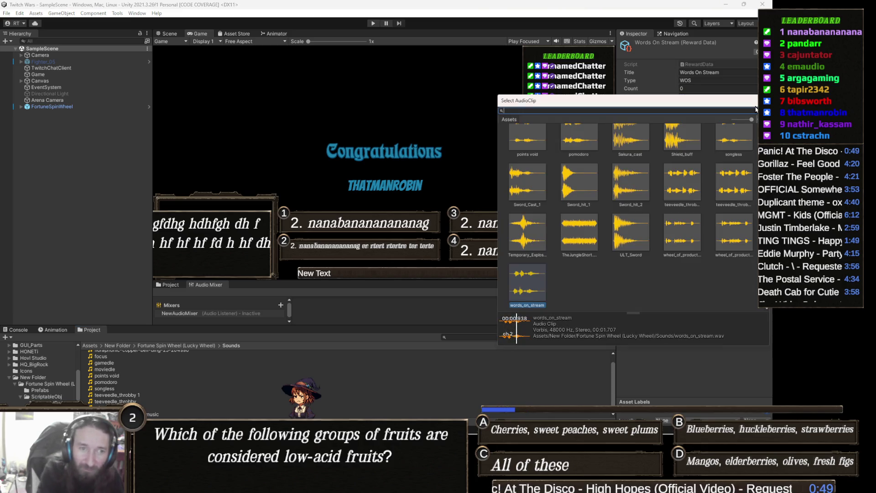
{"action": "type", "text": "words"}
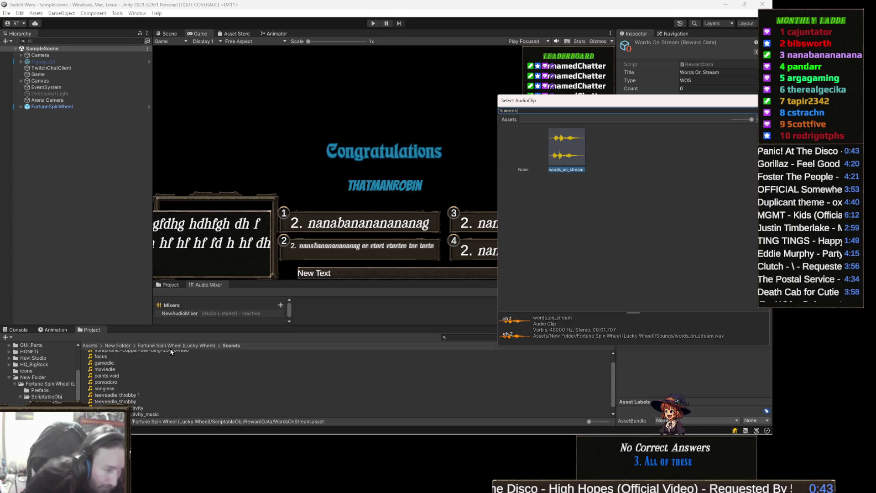
{"action": "key", "text": "BackSpace"}
{"action": "key", "text": "BackSpace"}
{"action": "key", "text": "BackSpace"}
{"action": "type", "text": "throb"}
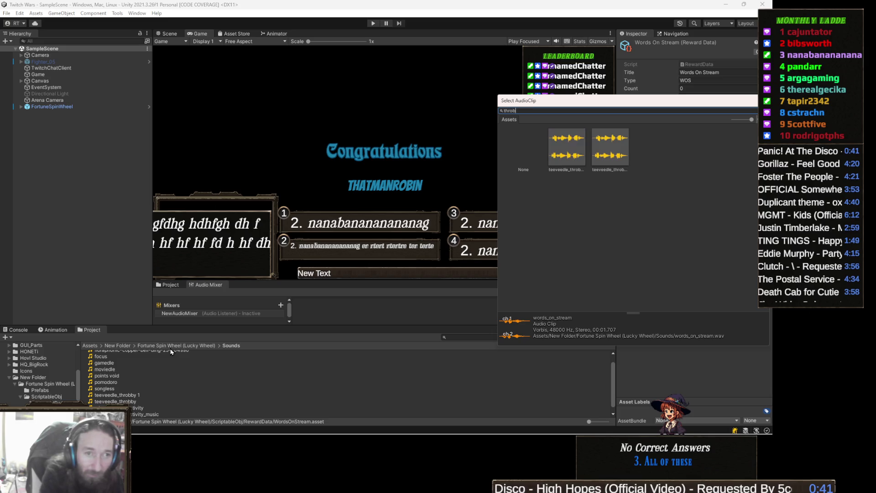
{"action": "left_click", "coordinate": [579, 153]}
{"action": "double_click", "coordinate": [604, 153]}
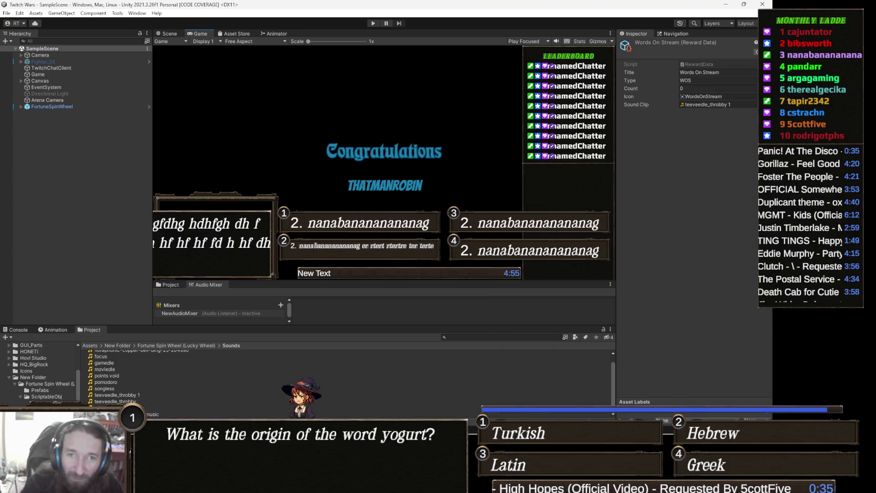
{"action": "left_click", "coordinate": [755, 105]}
{"action": "type", "text": "ords"}
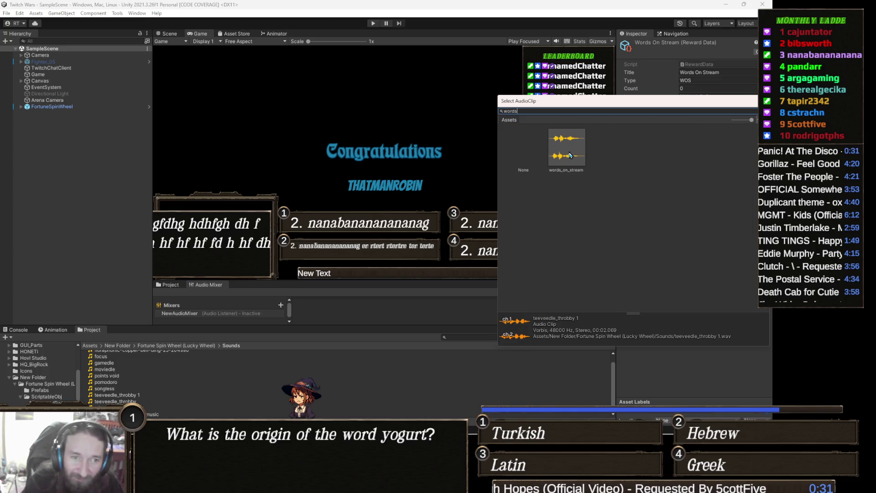
{"action": "double_click", "coordinate": [569, 155]}
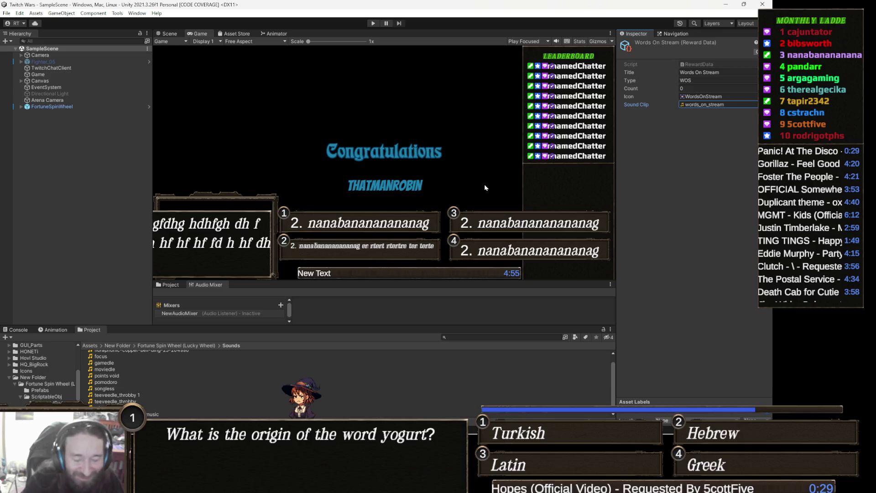
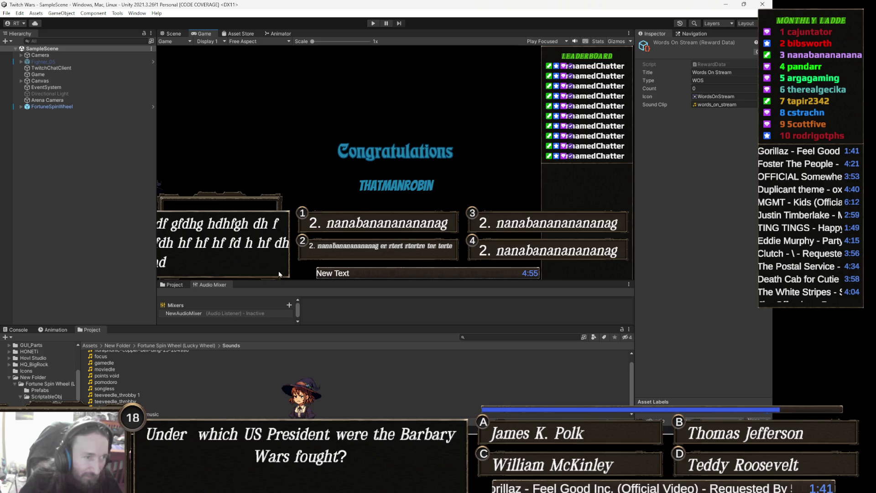
Select FortuneSpinWheel to review its components, then switch to the Scene view
{"action": "left_click", "coordinate": [67, 110]}
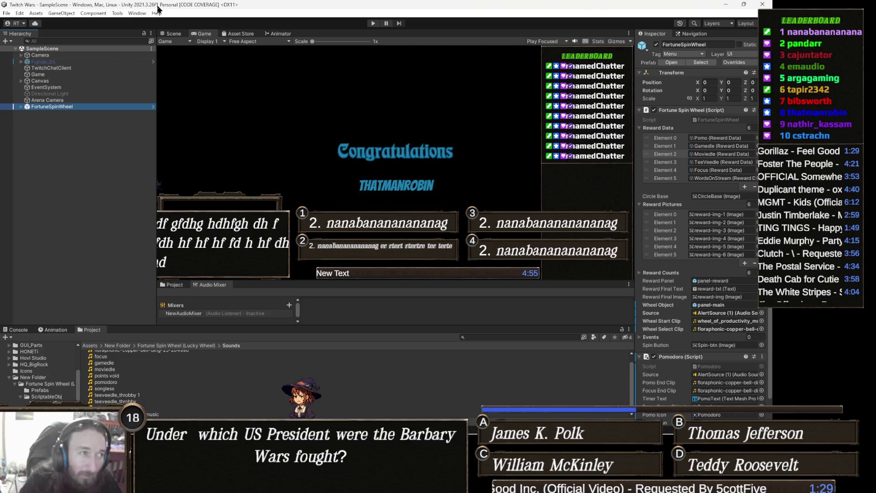
{"action": "left_click", "coordinate": [178, 33]}
Frame FortuneSpinWheel in the scene and expand it and its Canvas, down to back-img
{"action": "double_click", "coordinate": [76, 106]}
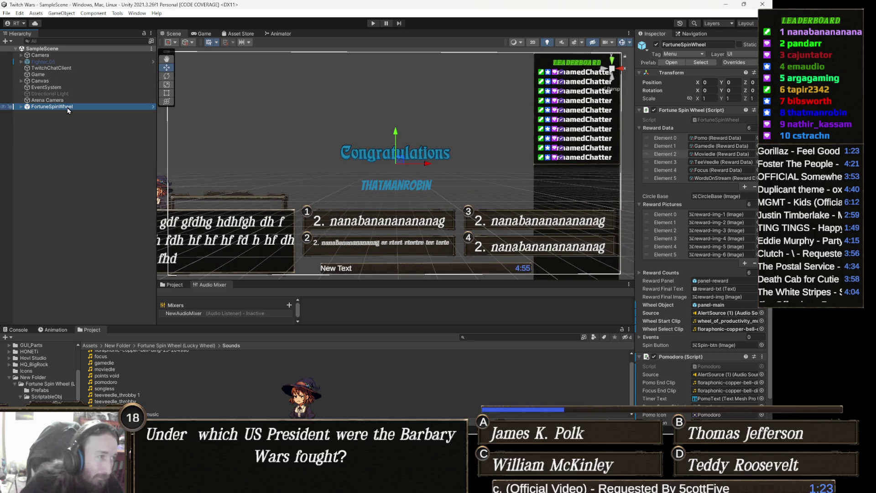
{"action": "key", "text": "Right"}
{"action": "key", "text": "Down"}
{"action": "key", "text": "Right"}
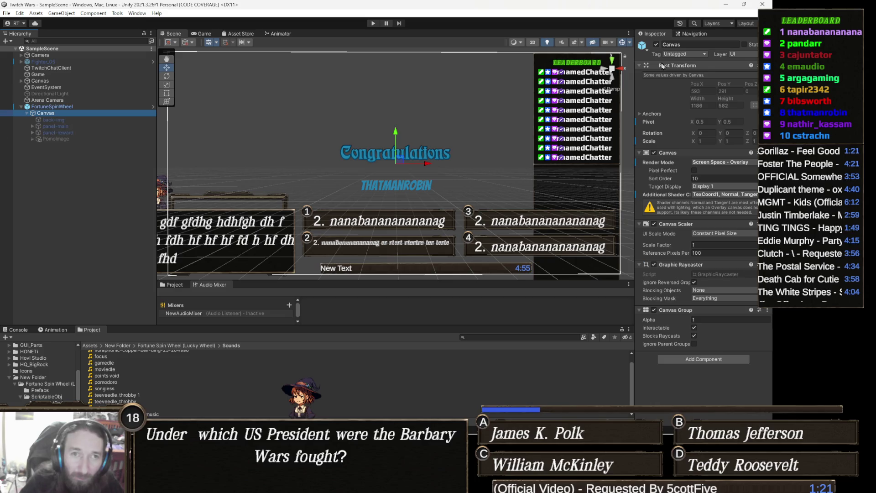
{"action": "key", "text": "Down"}
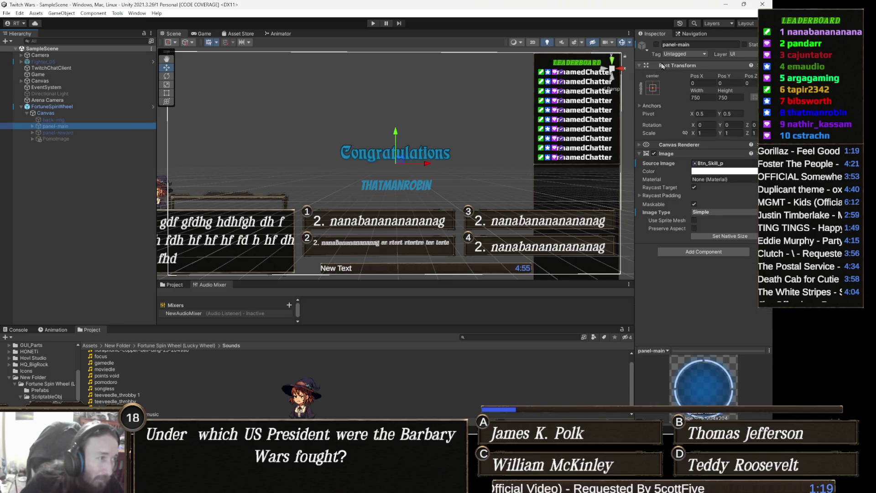